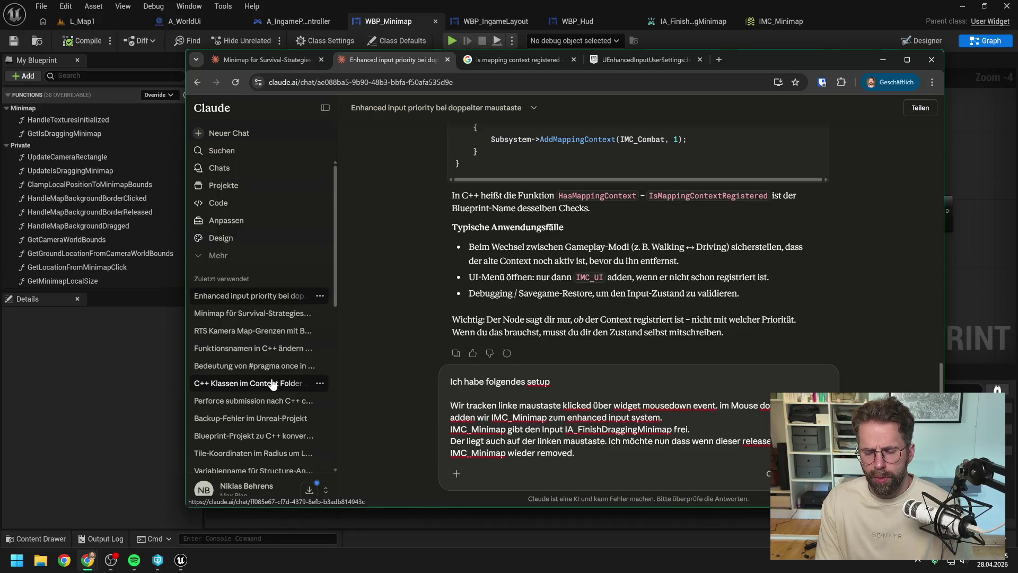
Send Claude a German follow-up asking whether adding IMC_Minimap only after the press delays IA_FinishDraggingMinimap's release.
key("shift+Return")
key("shift+Return")
type("Jedoch ")
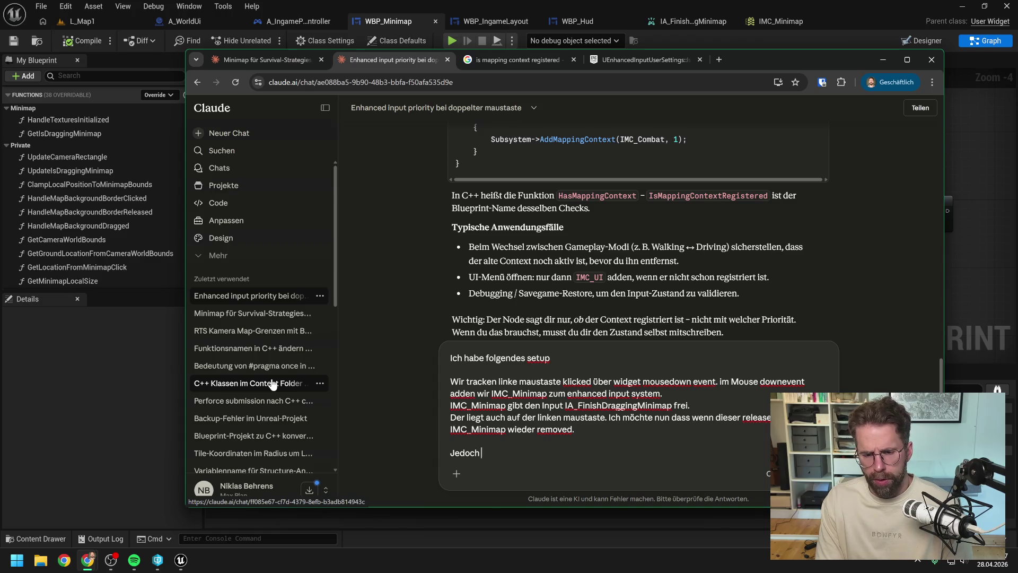
type("wird der")
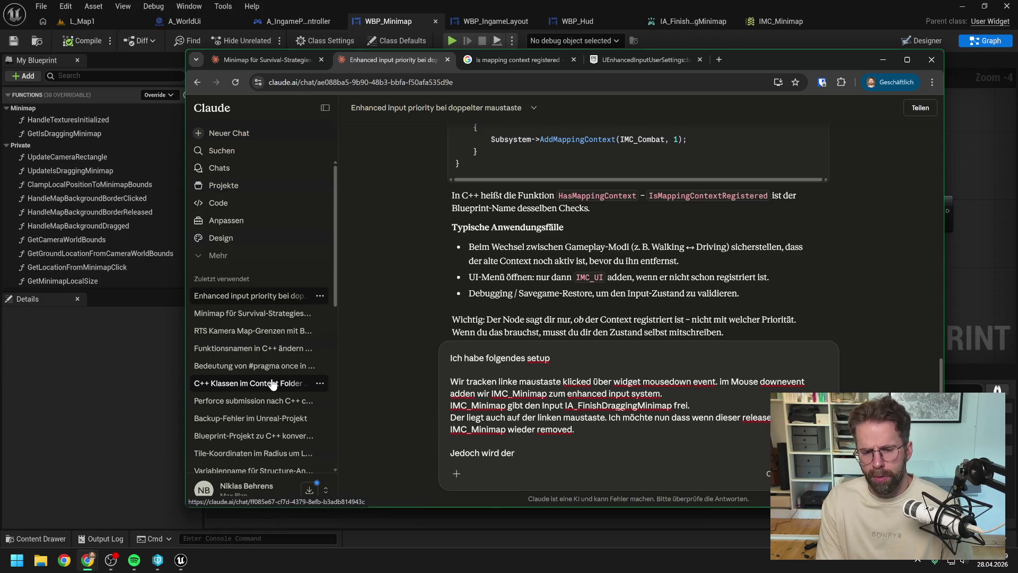
type(" release")
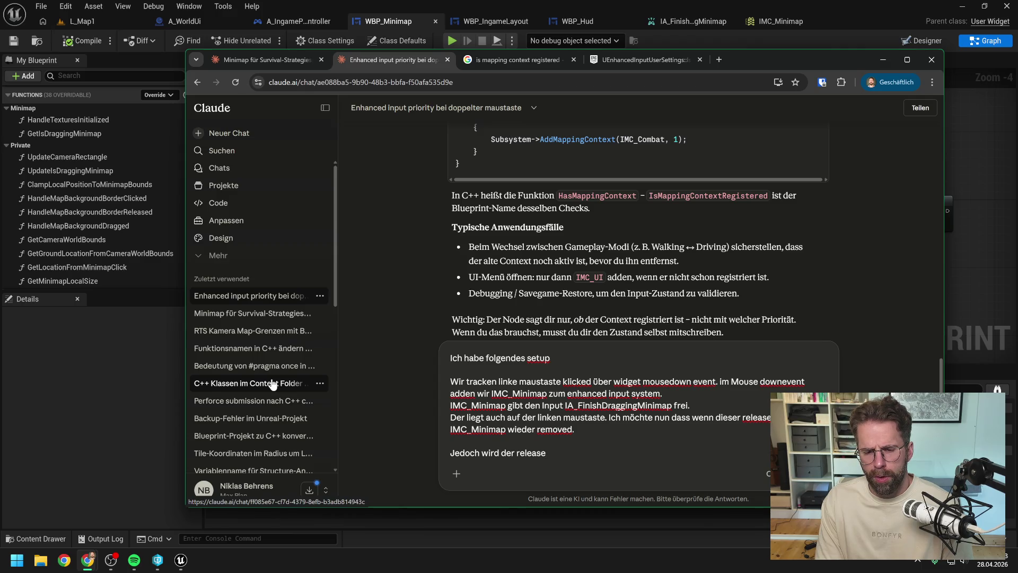
type(" nicht")
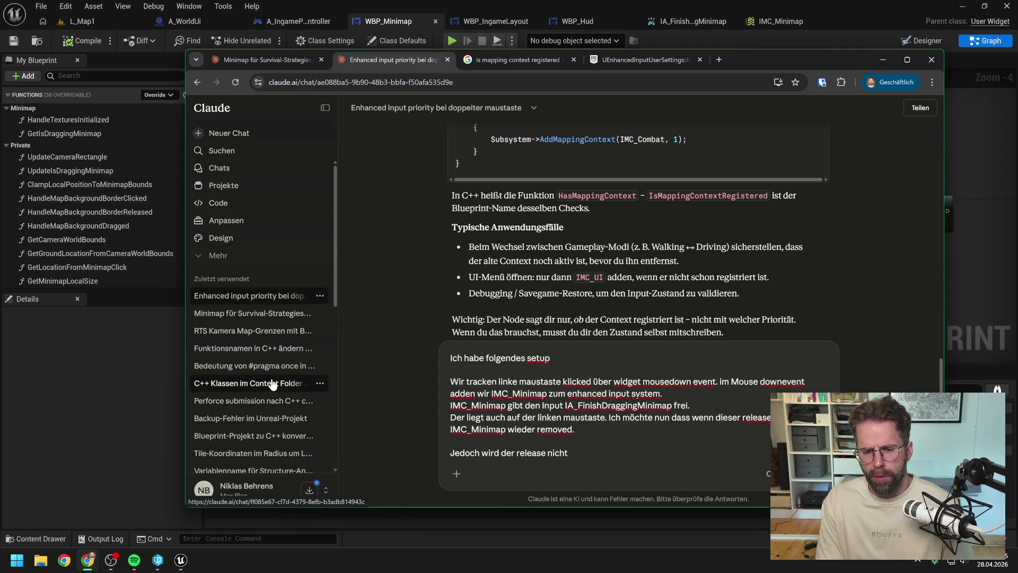
key("BackSpace")
key("BackSpace")
key("BackSpace")
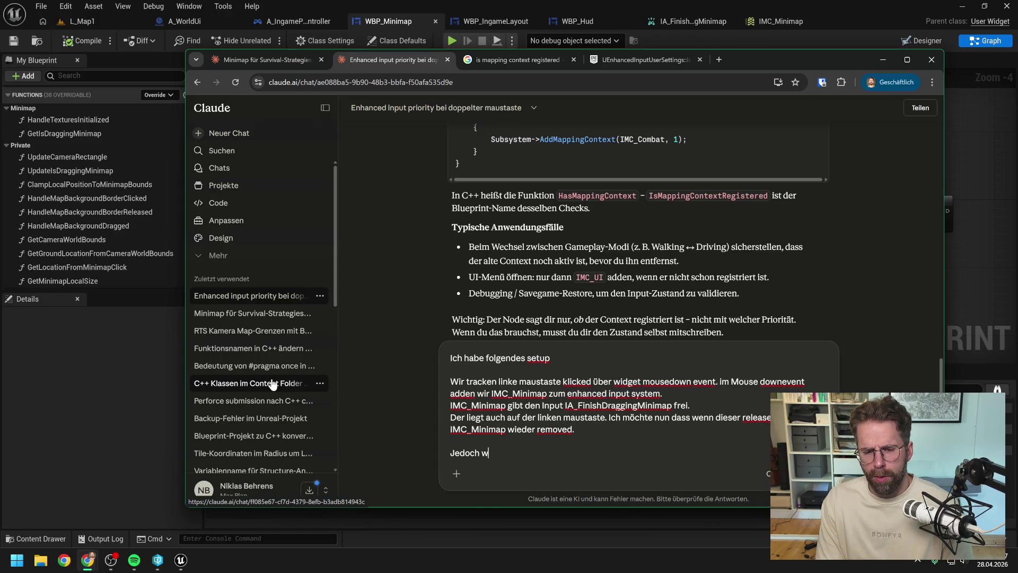
type("feuert der release")
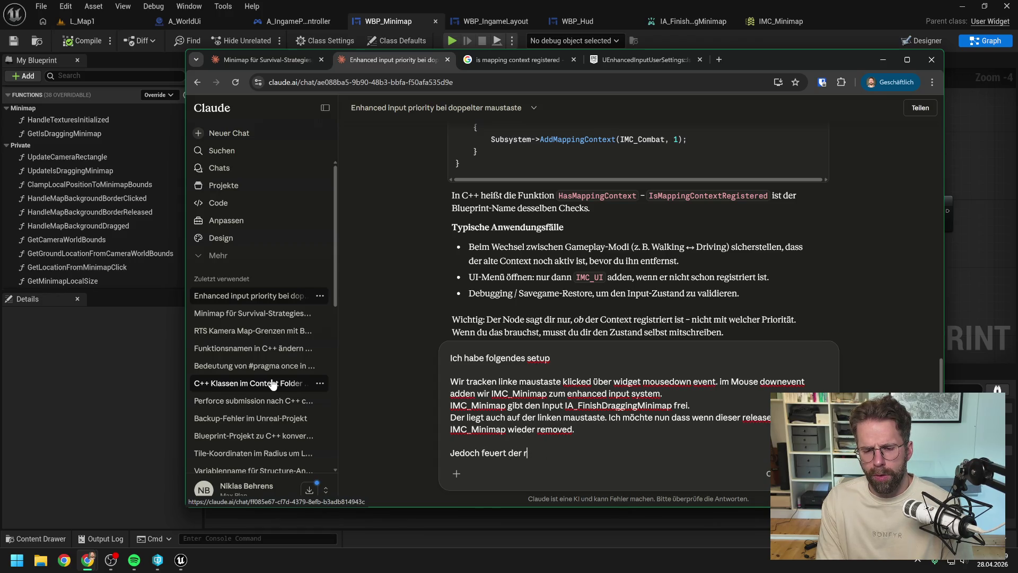
type(" nicht, ")
type("wenn wir die ")
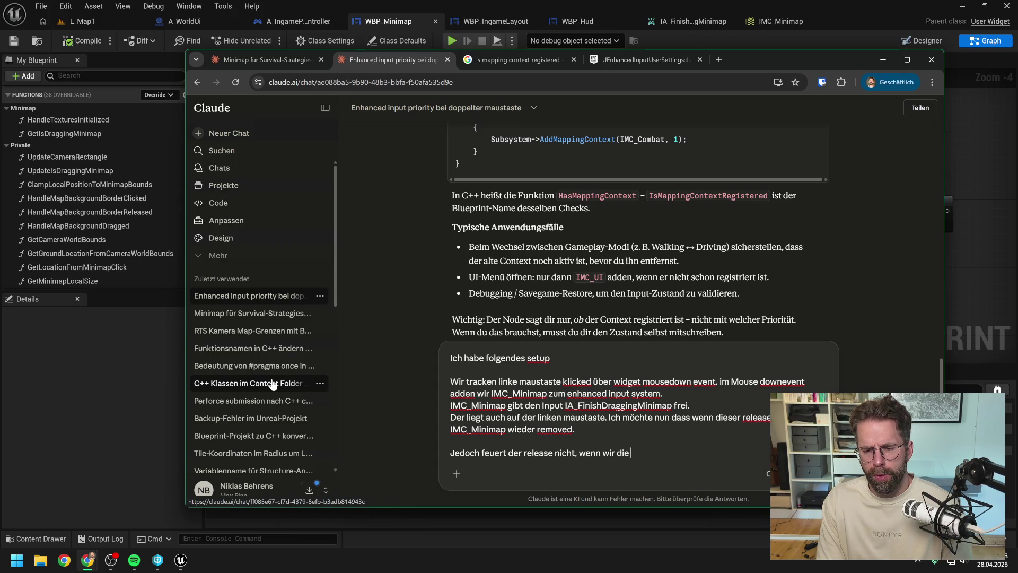
type("taste loslassen. Lie")
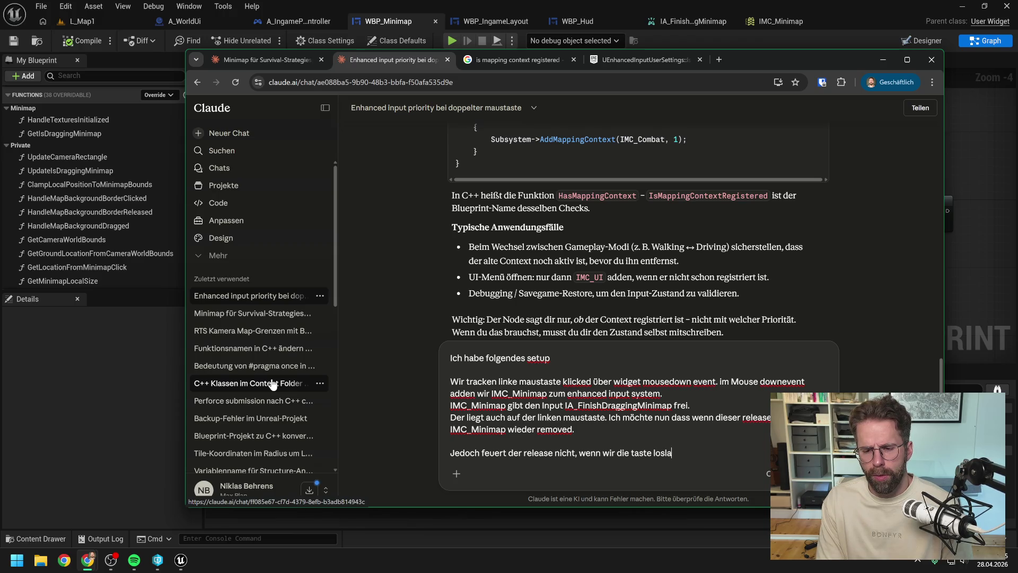
type("gt e")
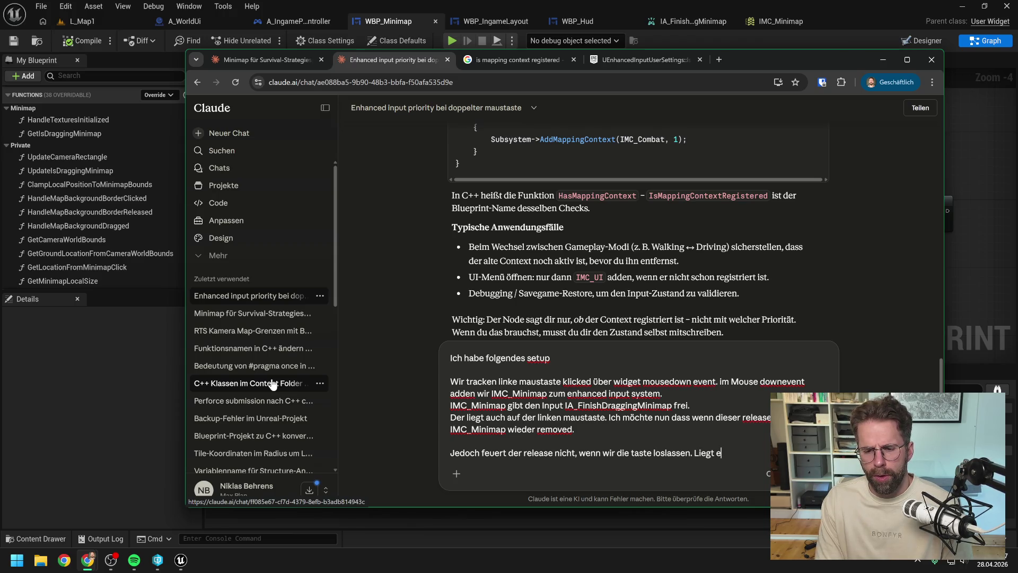
type("s daran, dass")
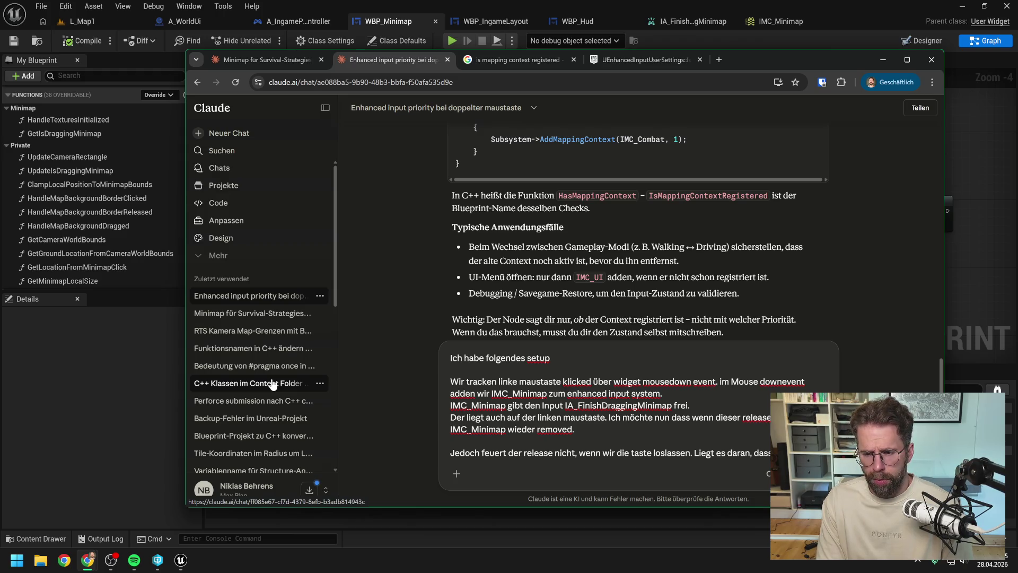
type("IMC_Minimap er")
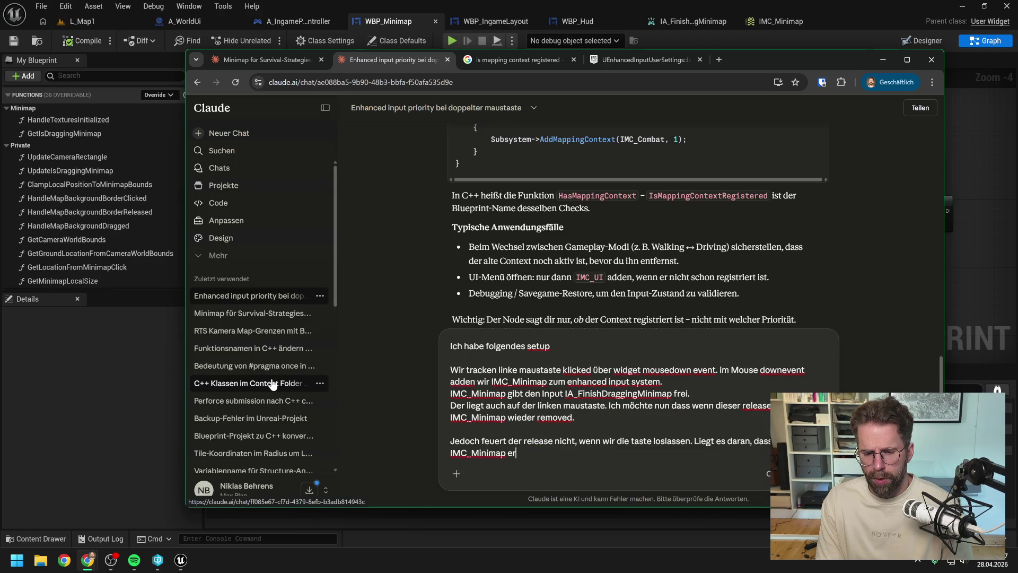
type("st adden, wenn wi")
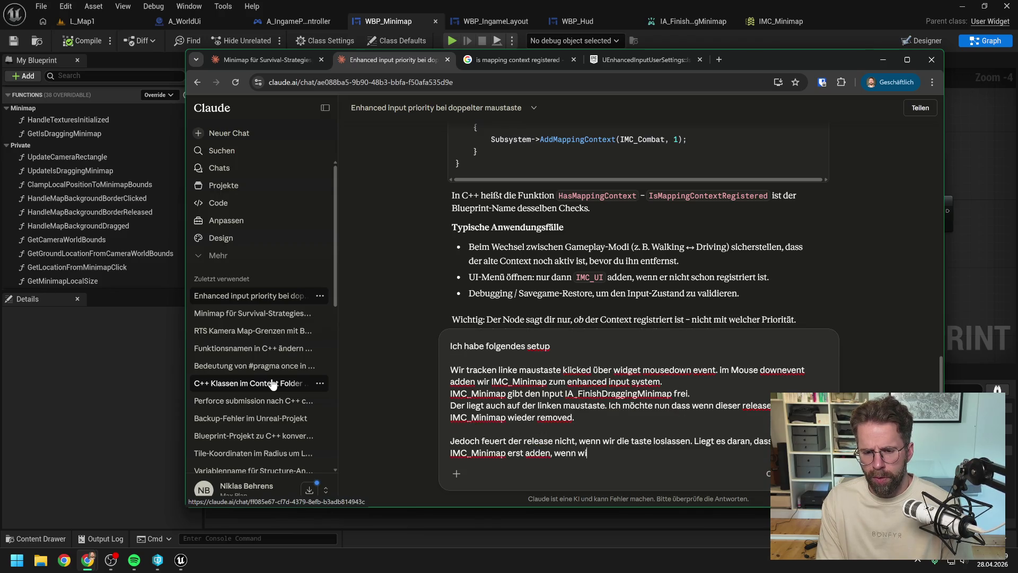
type("r die taste berw")
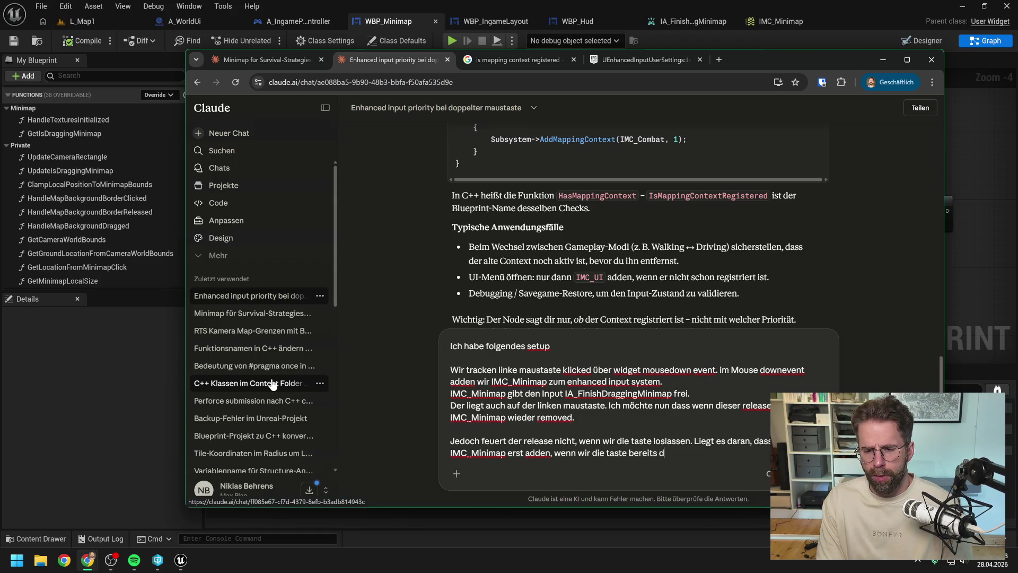
key("BackSpace")
type("gedrückt haben")
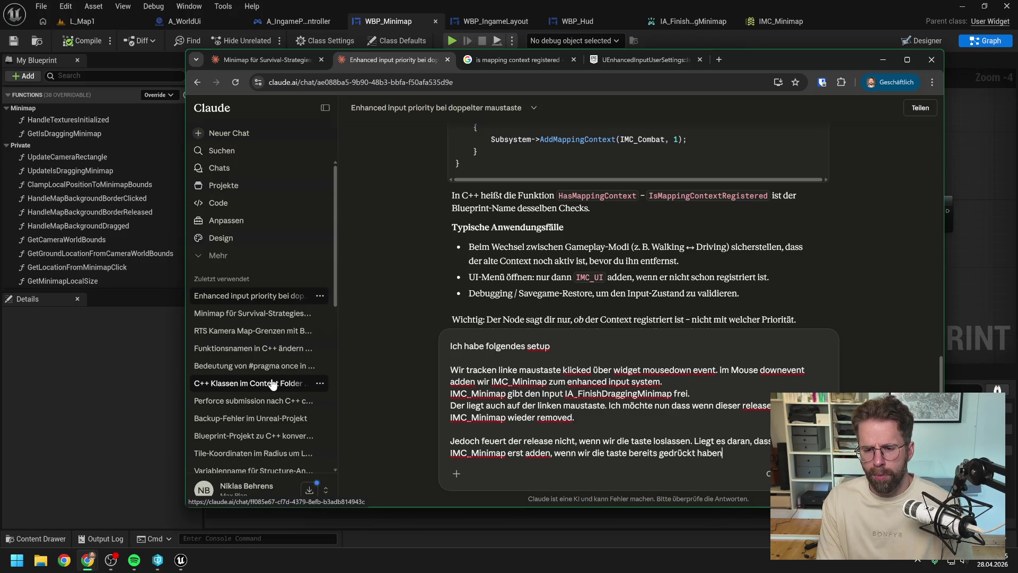
type(" und")
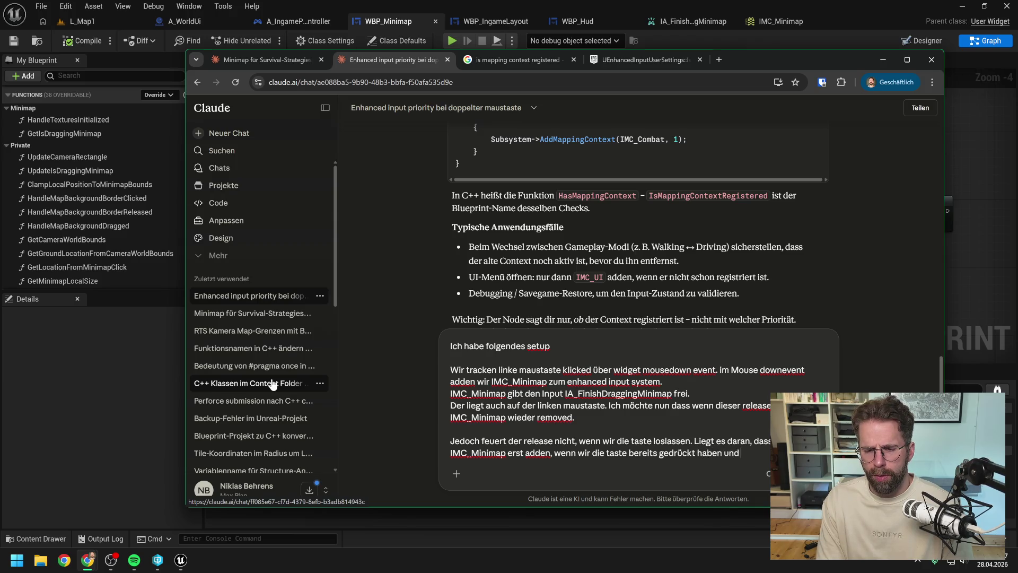
type(" IA_FinishDraggingMinim")
type("ap er")
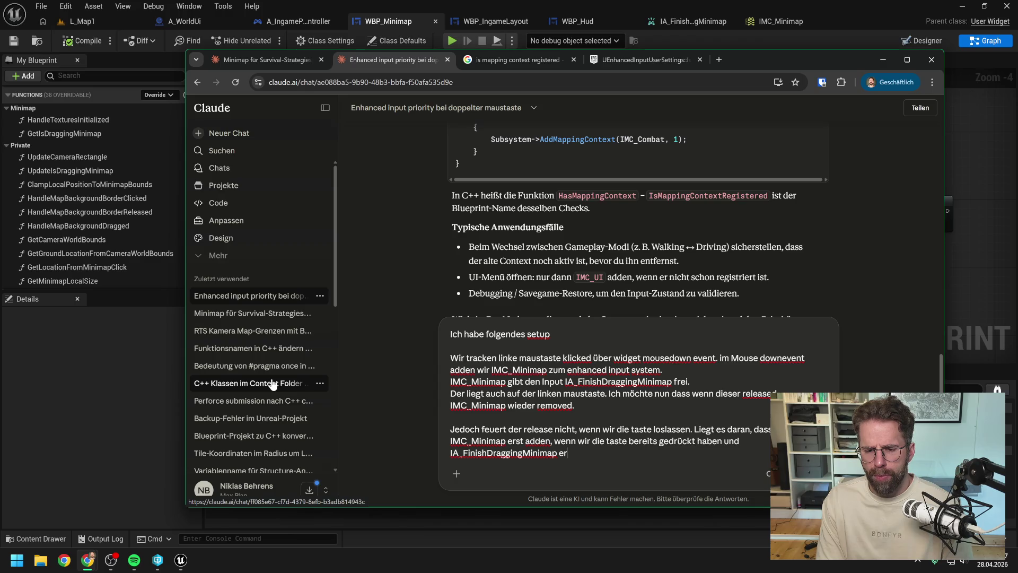
type("st beim")
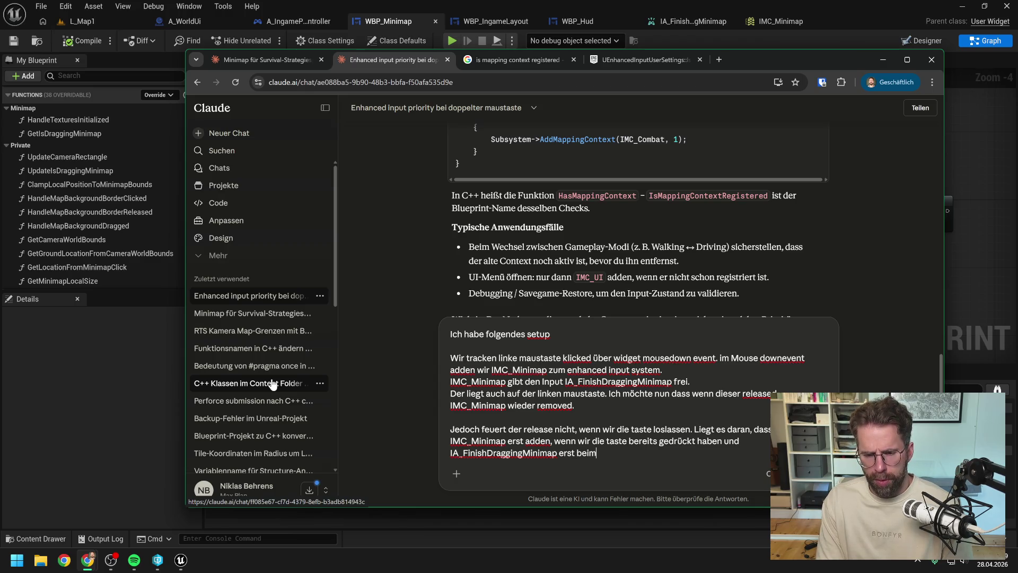
type(" nächsten klick wi")
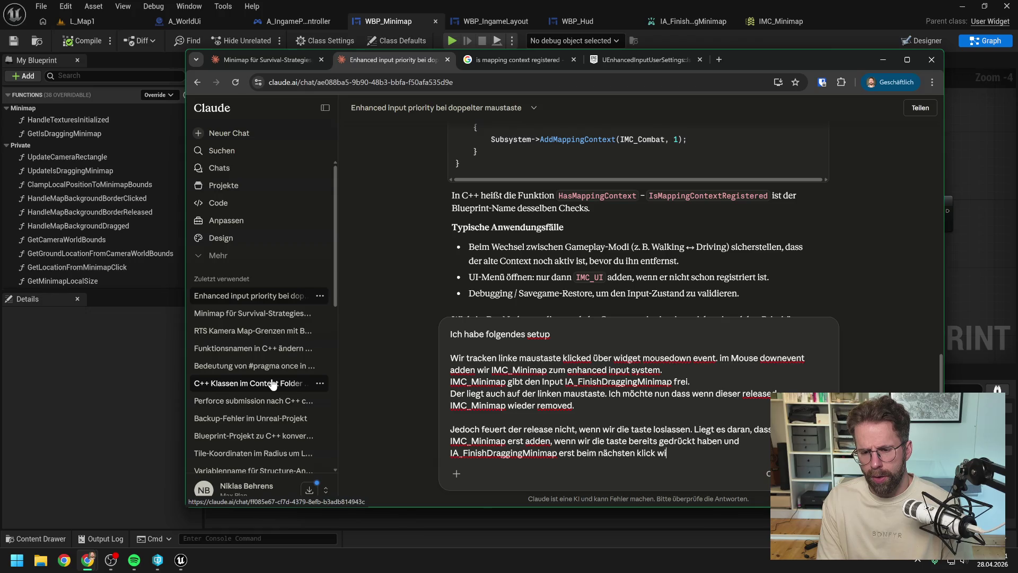
key("BackSpace")
key("BackSpace")
type("release fe")
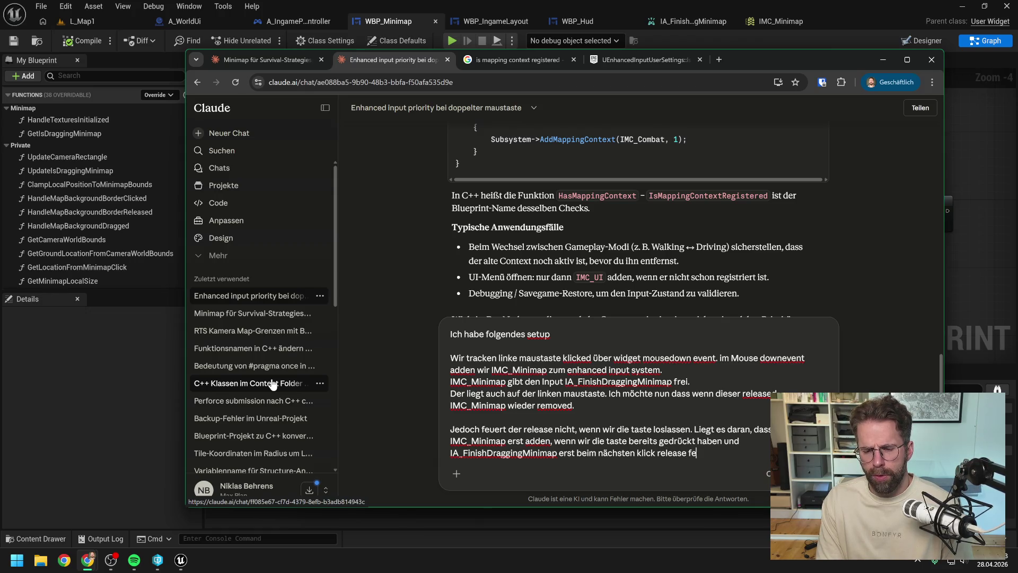
type("uern würde?")
key("Return")
Back in Unreal, review WBP_Minimap's GetIsDraggingMinimap, UpdateIsDraggingMinimap and EventGraph graphs.
left_click(77, 360)
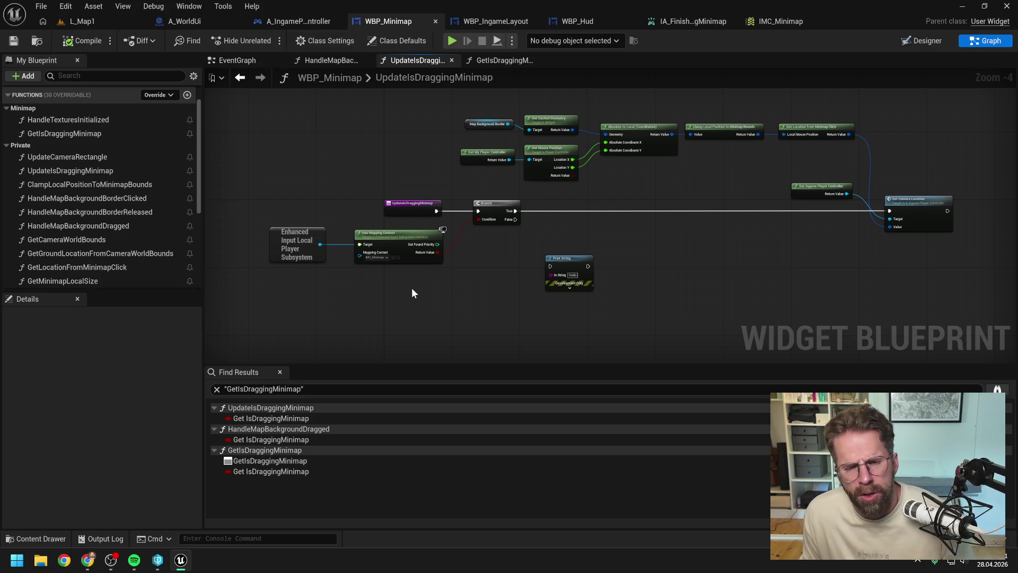
left_click(489, 62)
left_click(402, 60)
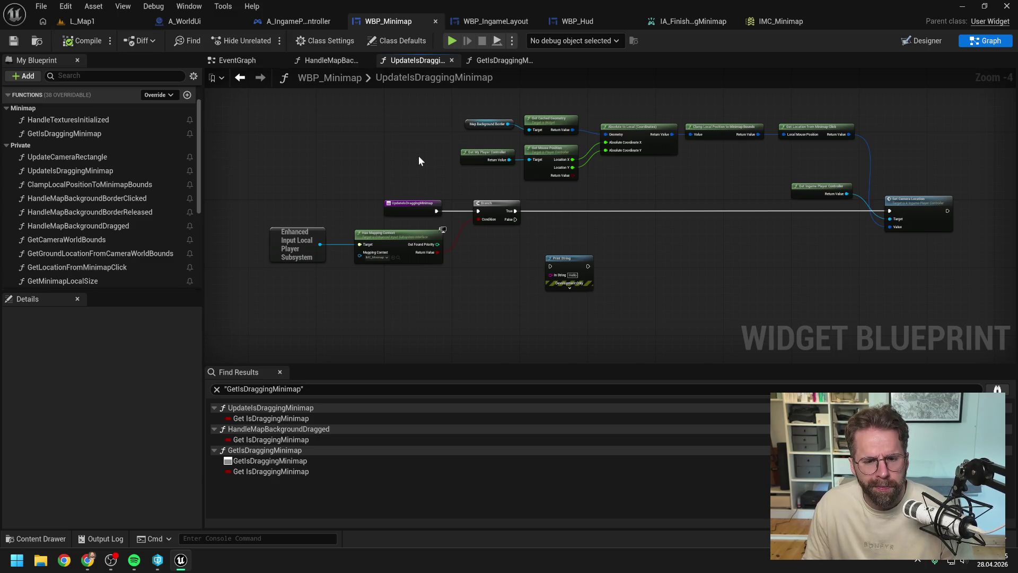
left_click(237, 61)
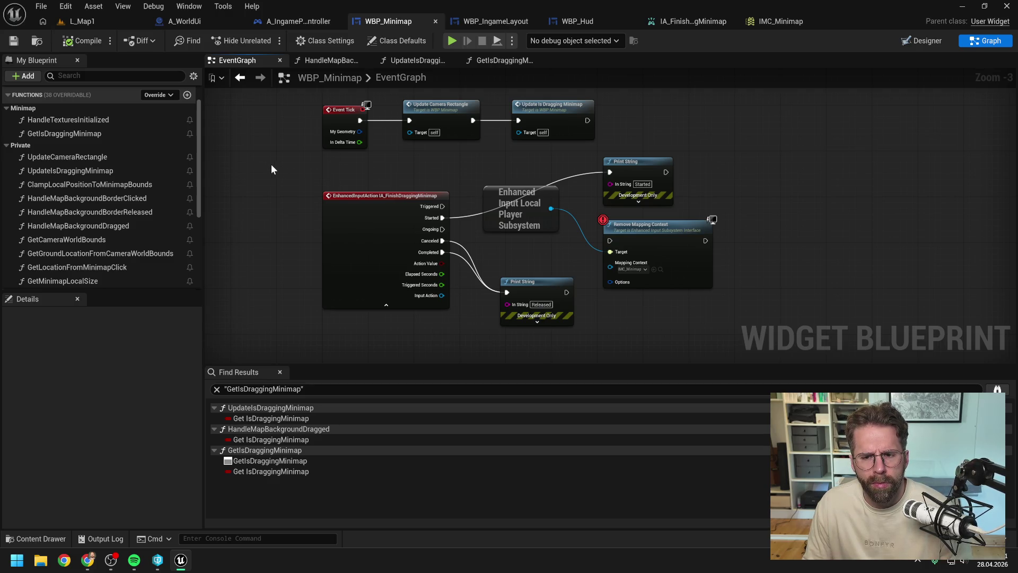
scroll(272, 164, "down", 1)
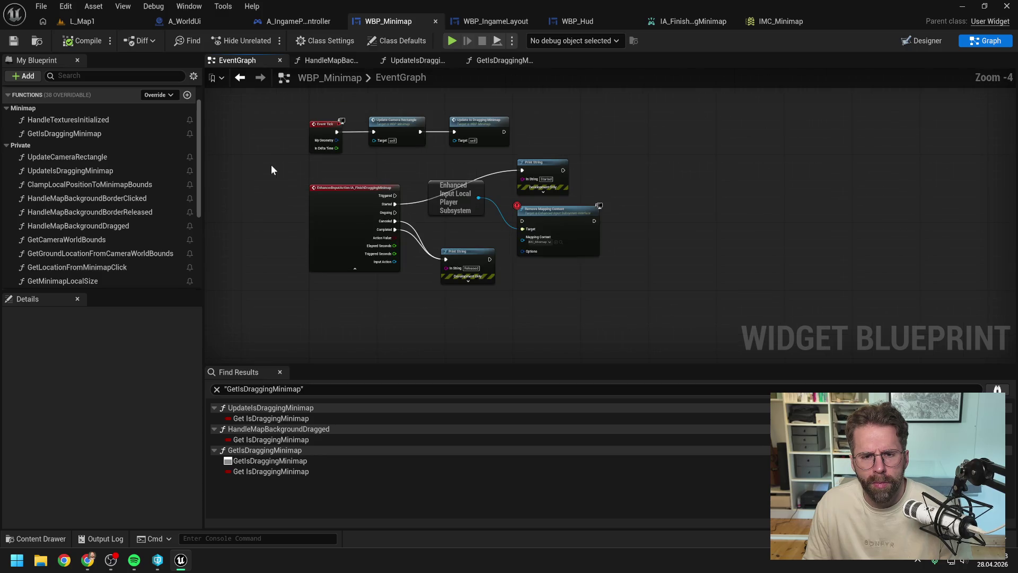
left_click_drag(271, 165, 308, 202)
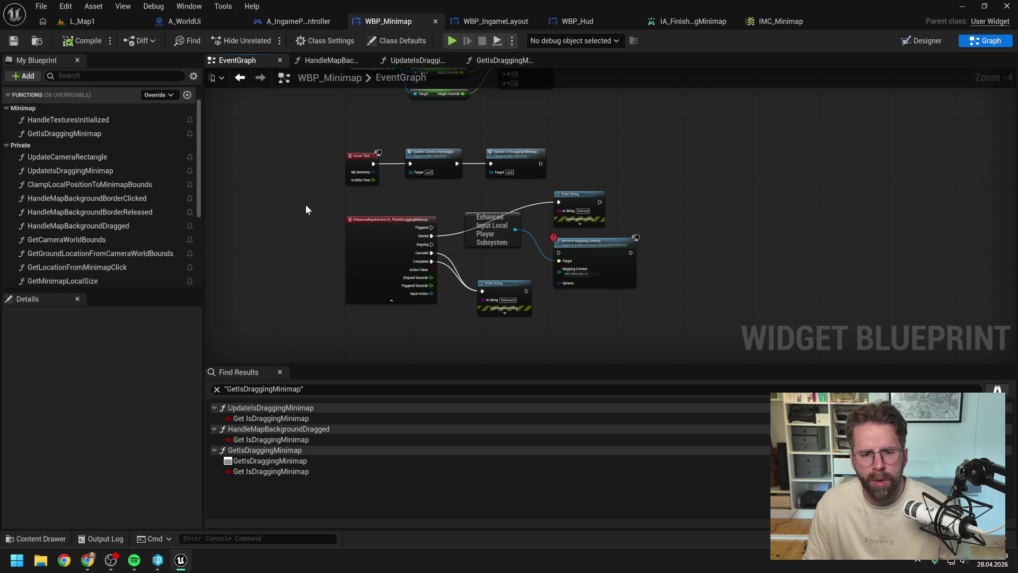
Inspect the drag event's Started/Released print nodes and the UpdateIsDraggingMinimap call, then return to L_Map1.
left_click_drag(307, 212, 371, 252)
left_click(493, 289, "ctrl")
left_click(585, 204, "ctrl")
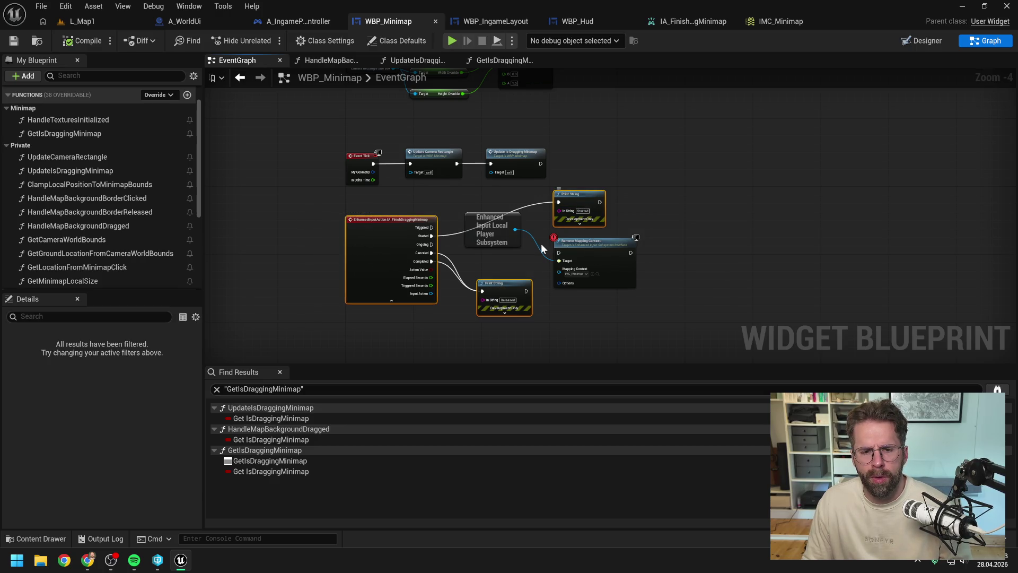
left_click(517, 267)
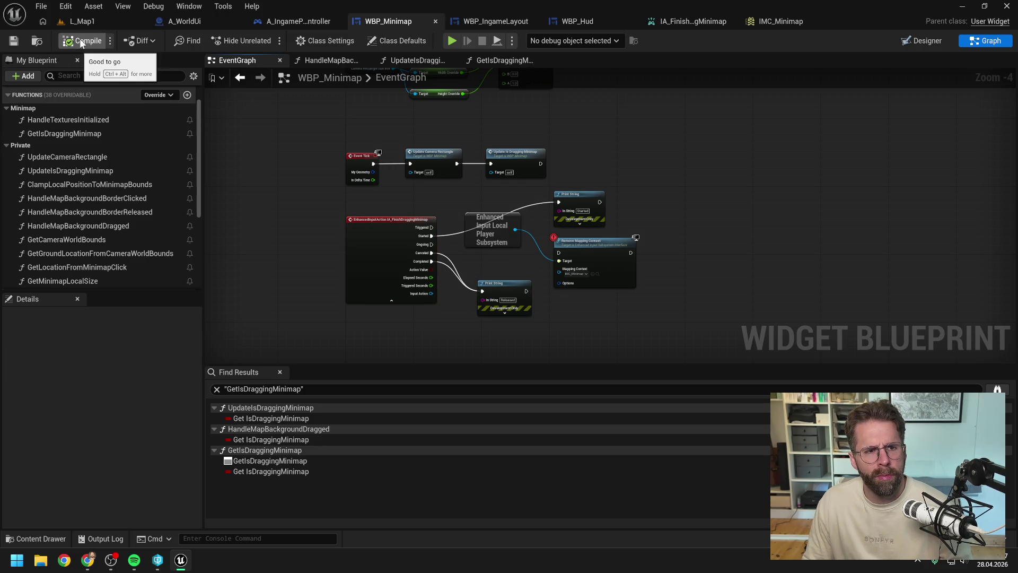
mouse_move(612, 176)
left_mouse_down()
mouse_move(611, 266)
mouse_move(617, 220)
mouse_move(599, 174)
left_mouse_up()
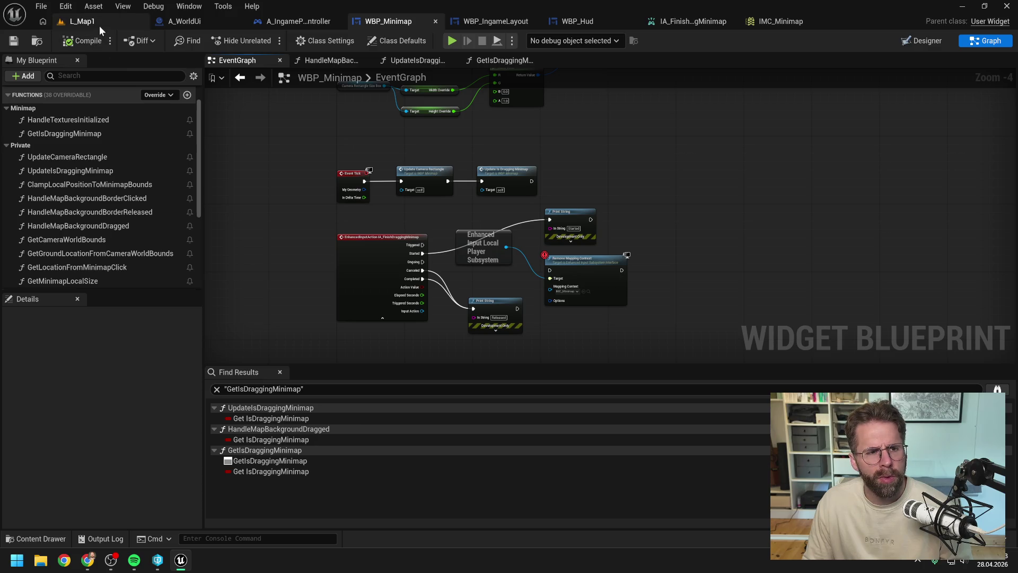
double_click(529, 180)
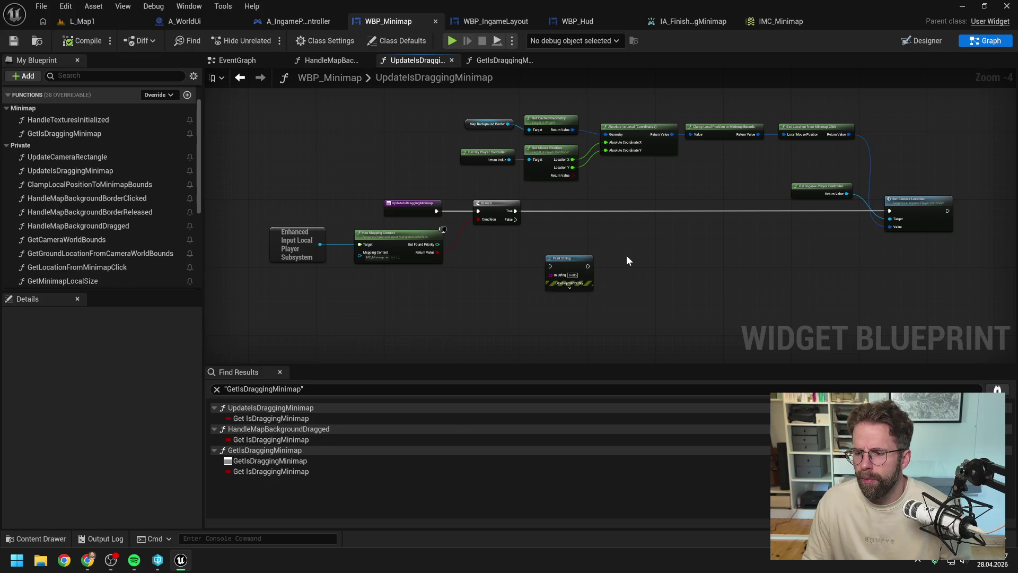
left_click_drag(626, 256, 600, 259)
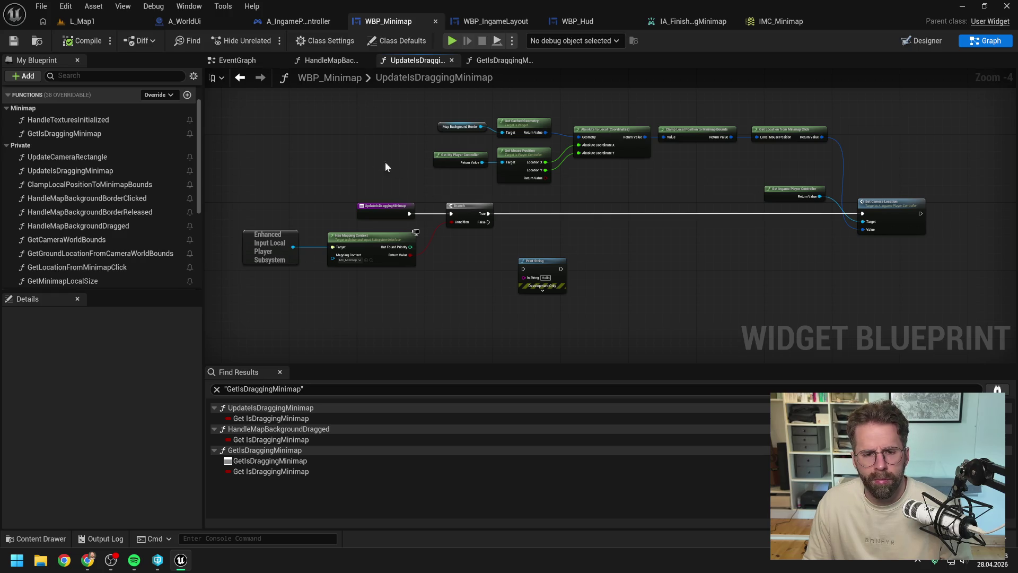
left_click(225, 62)
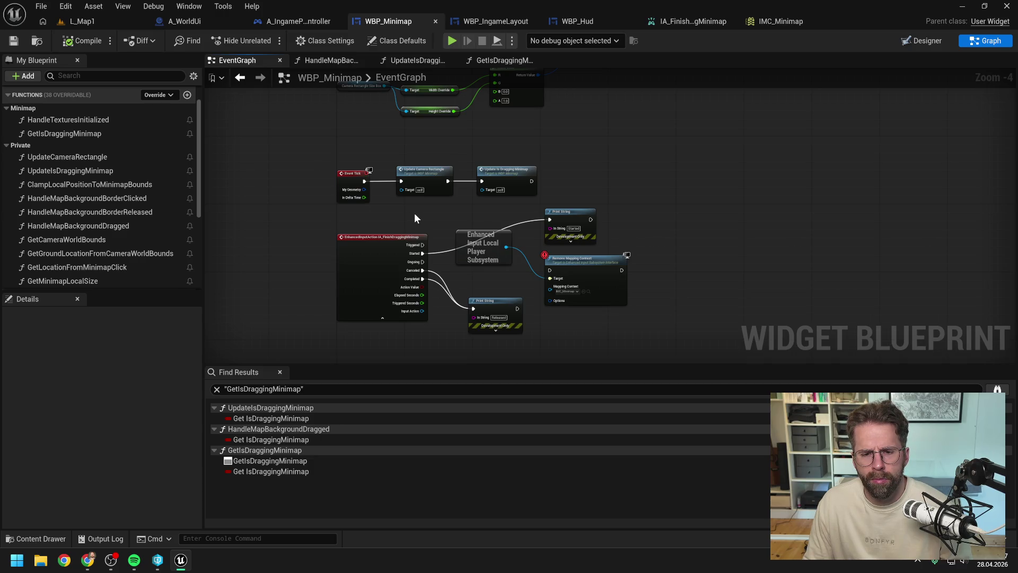
left_click(81, 21)
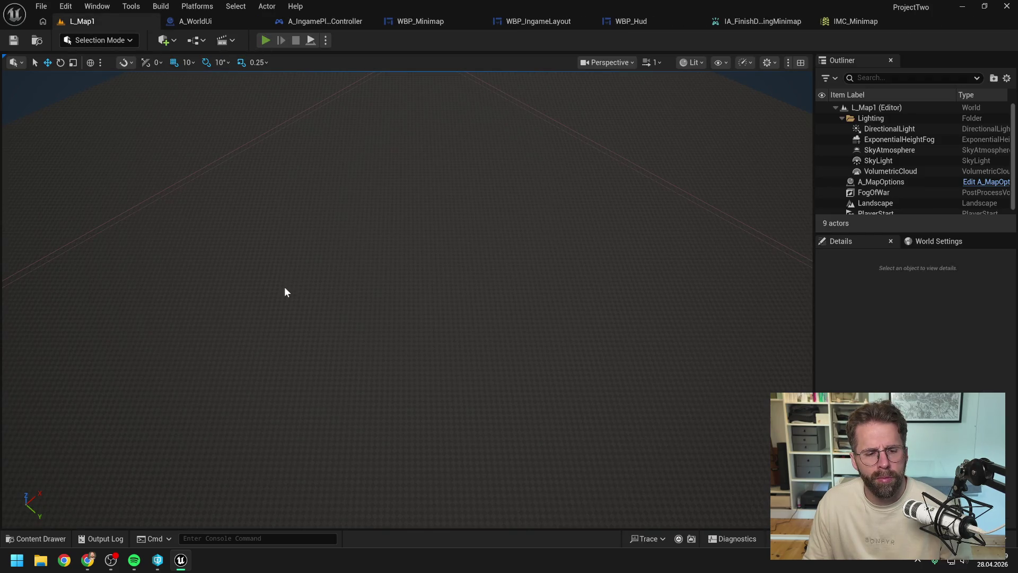
key("alt+p")
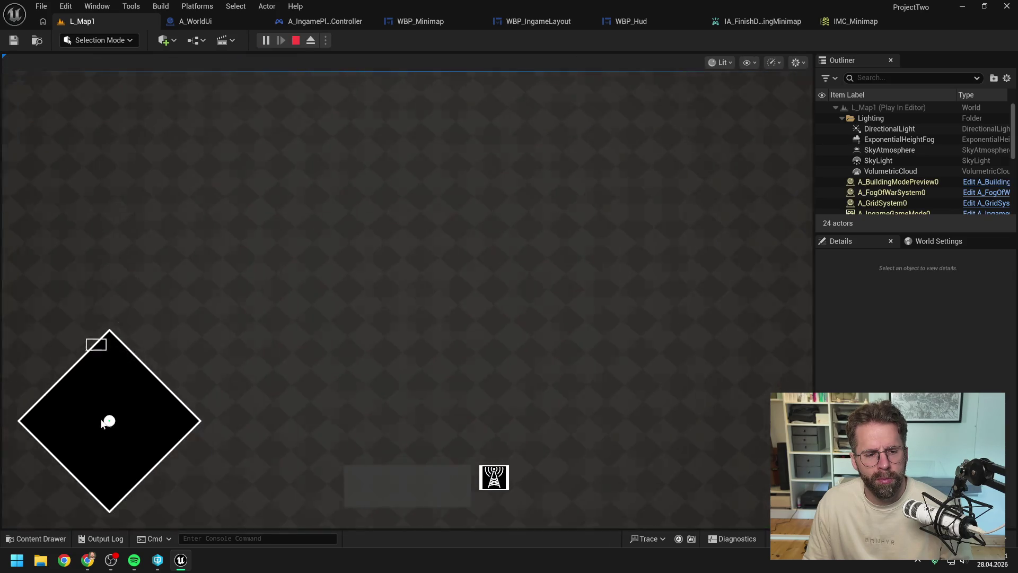
mouse_move(102, 423)
left_mouse_down()
mouse_move(125, 439)
mouse_move(196, 421)
mouse_move(96, 422)
mouse_move(345, 422)
left_mouse_up()
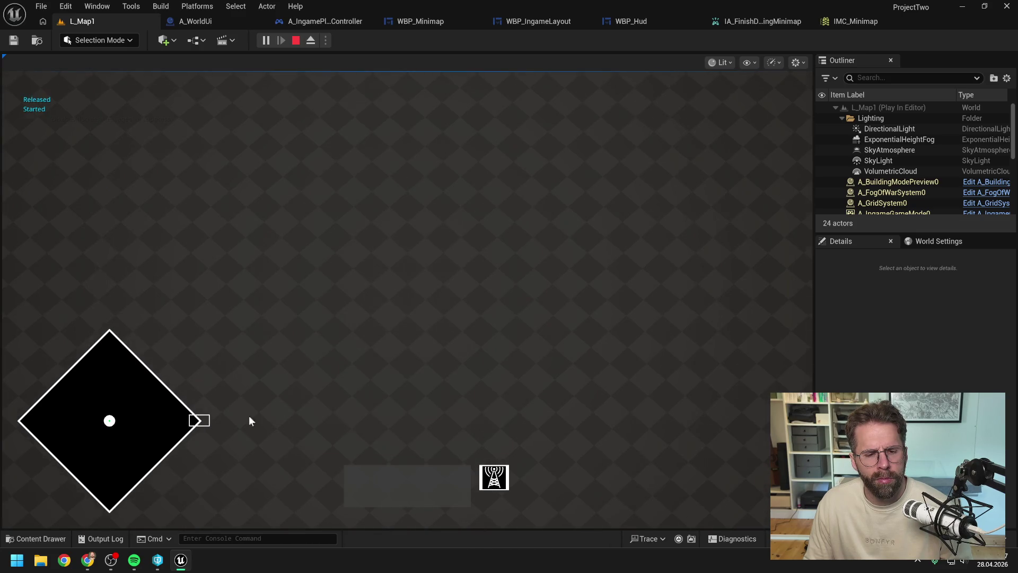
left_click_drag(144, 419, 94, 412)
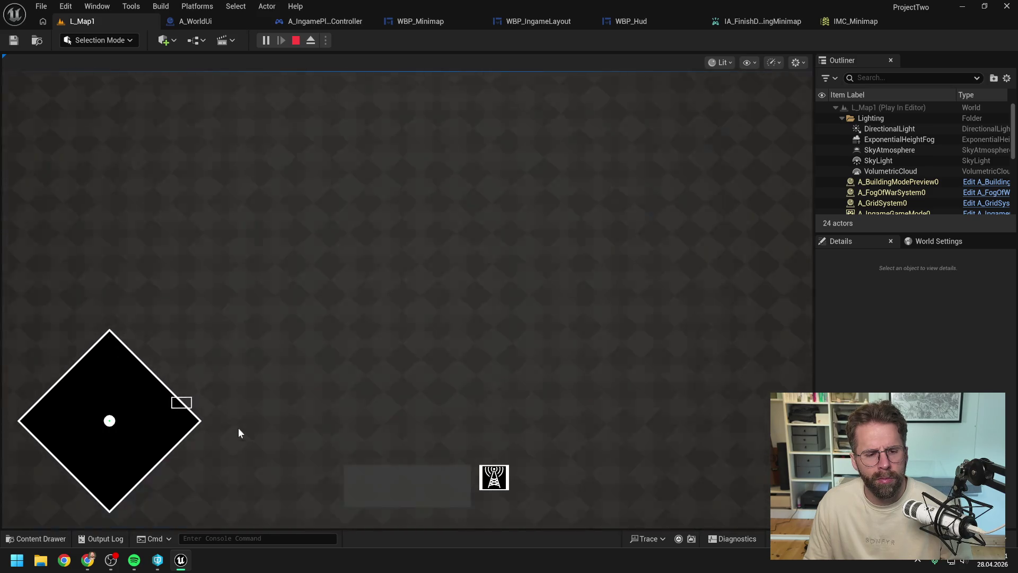
left_click(288, 431)
left_click(277, 422)
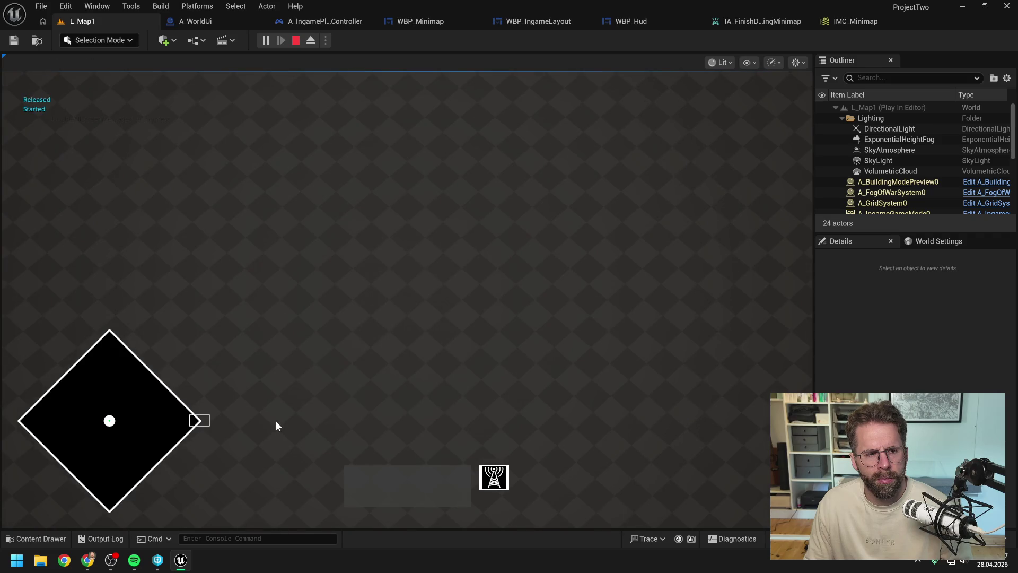
left_click_drag(276, 421, 269, 393)
left_click(270, 394)
left_click(270, 394)
left_click(269, 394)
left_click(269, 393)
left_click_drag(270, 394, 136, 420)
left_click(296, 41)
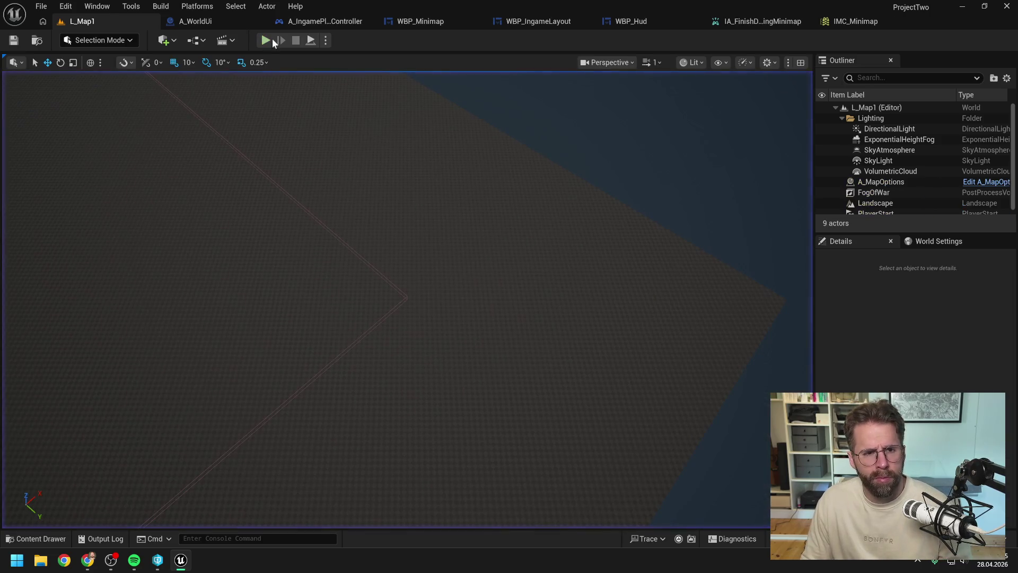
key("alt+p")
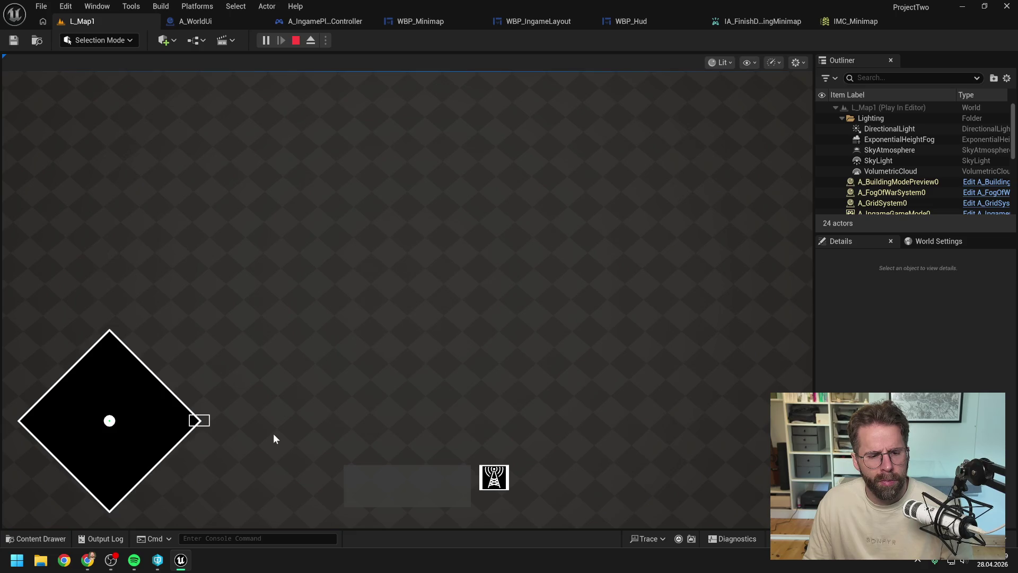
left_click(122, 419)
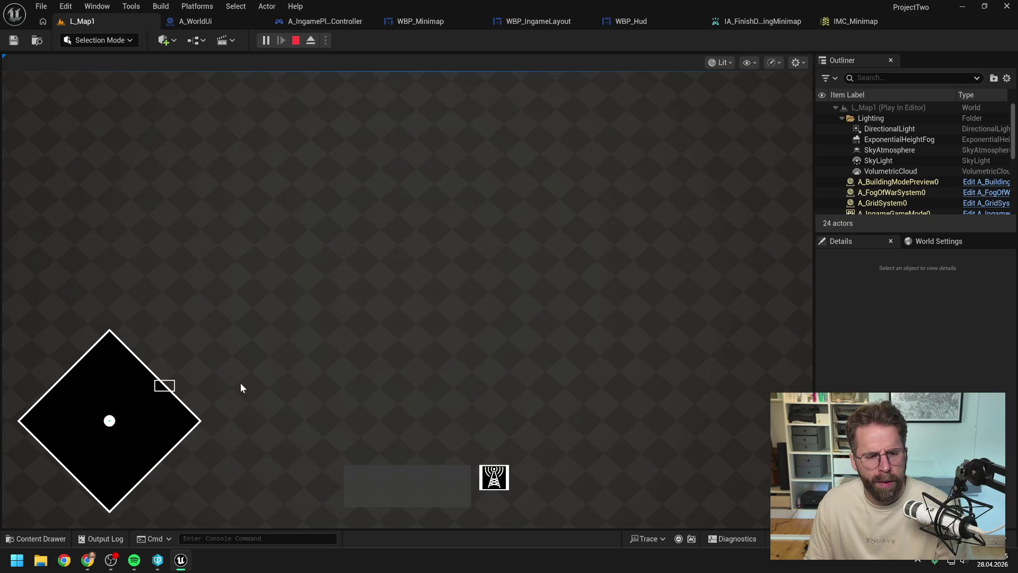
key("Escape")
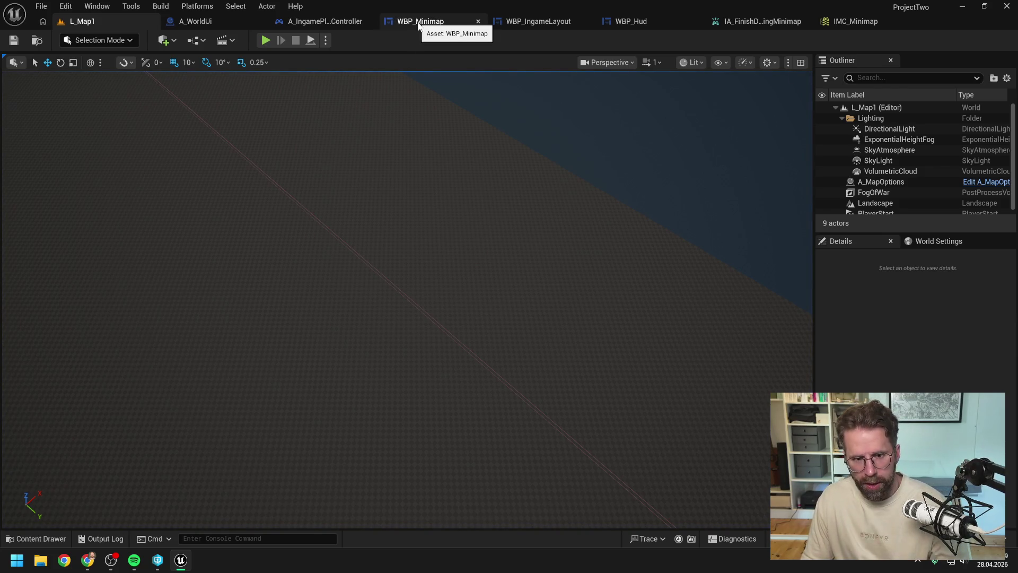
left_click(635, 24)
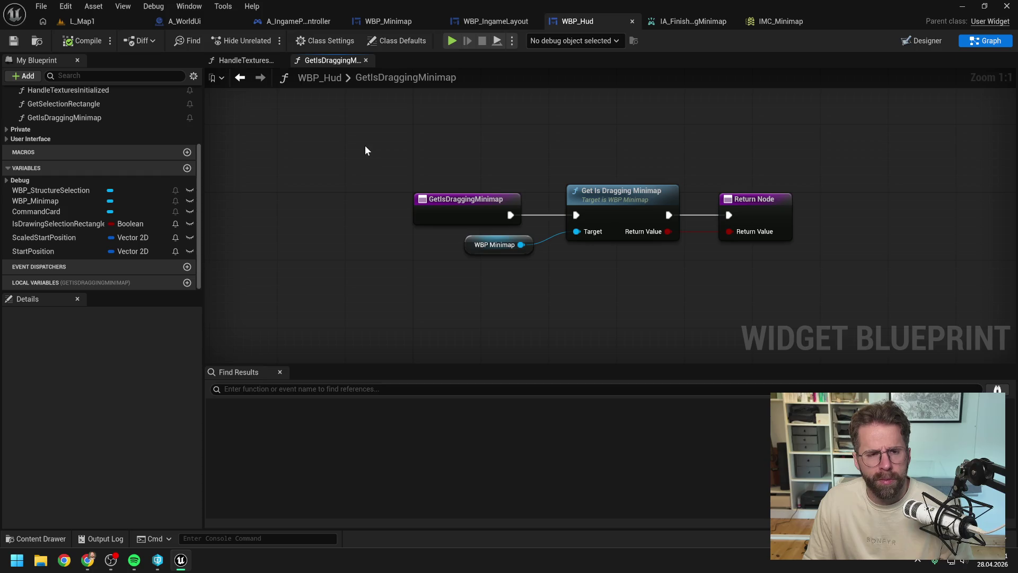
Disconnect the Started/Completed print wires and the Update Is Dragging Minimap call, then save WBP_Minimap.
left_click(184, 22)
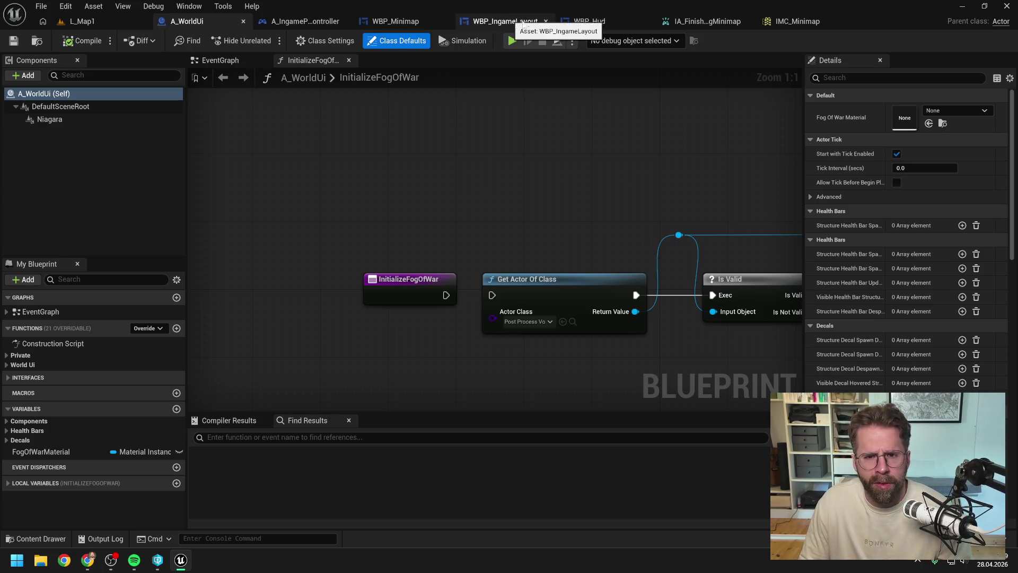
left_click(422, 24)
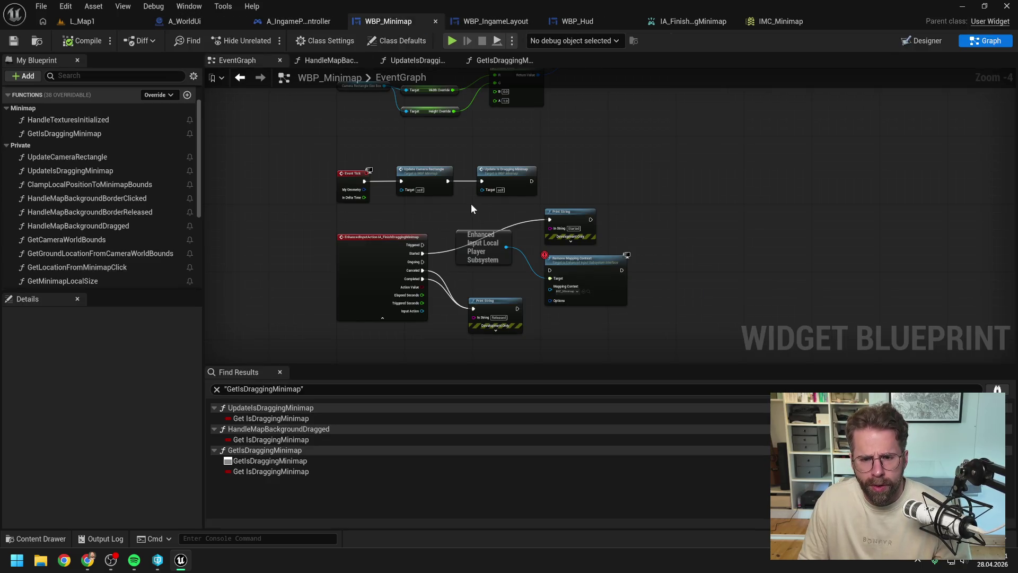
left_click(422, 253, "alt")
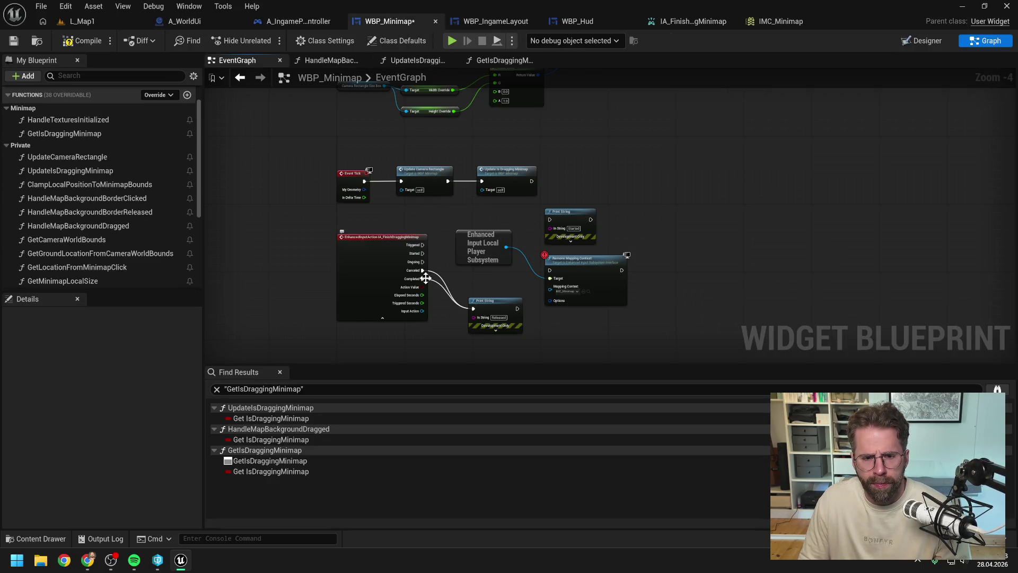
left_click(423, 278, "alt")
left_click(448, 180, "alt")
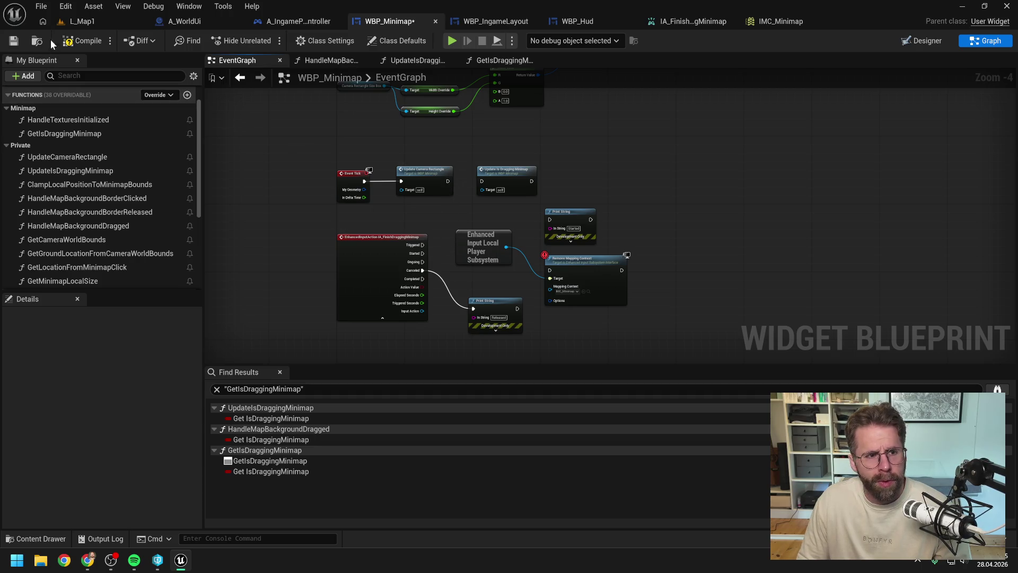
key("ctrl+s")
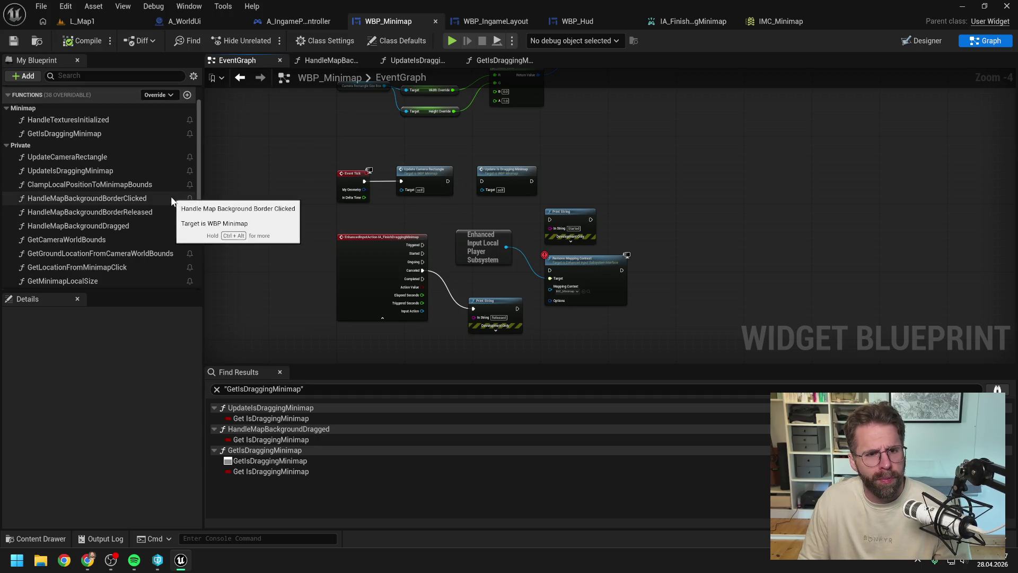
Check MapBackgroundBorder in the Designer, recompile, and return to the event graph.
left_click(914, 42)
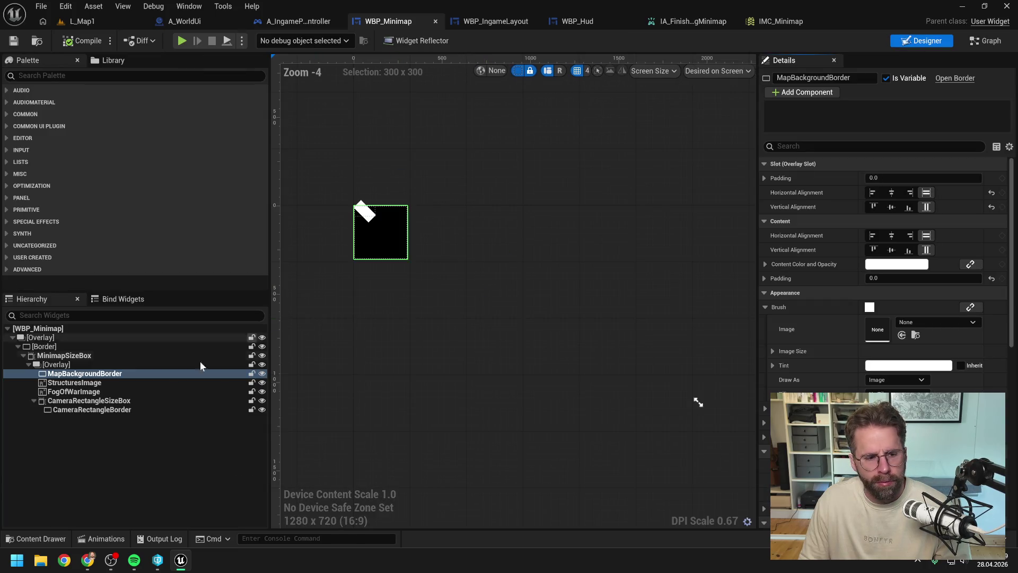
scroll(876, 336, "down", 10)
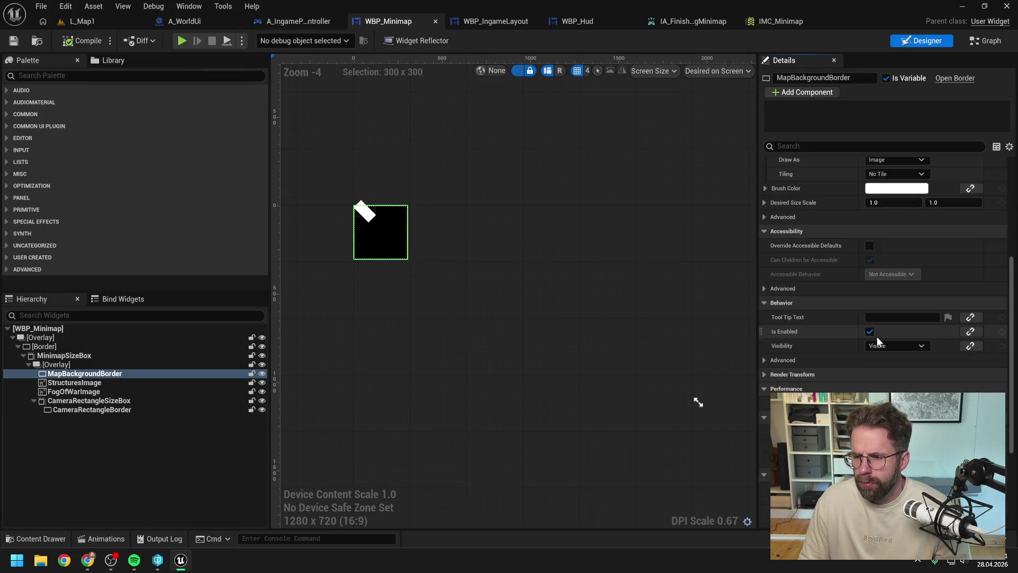
scroll(879, 340, "down", 1)
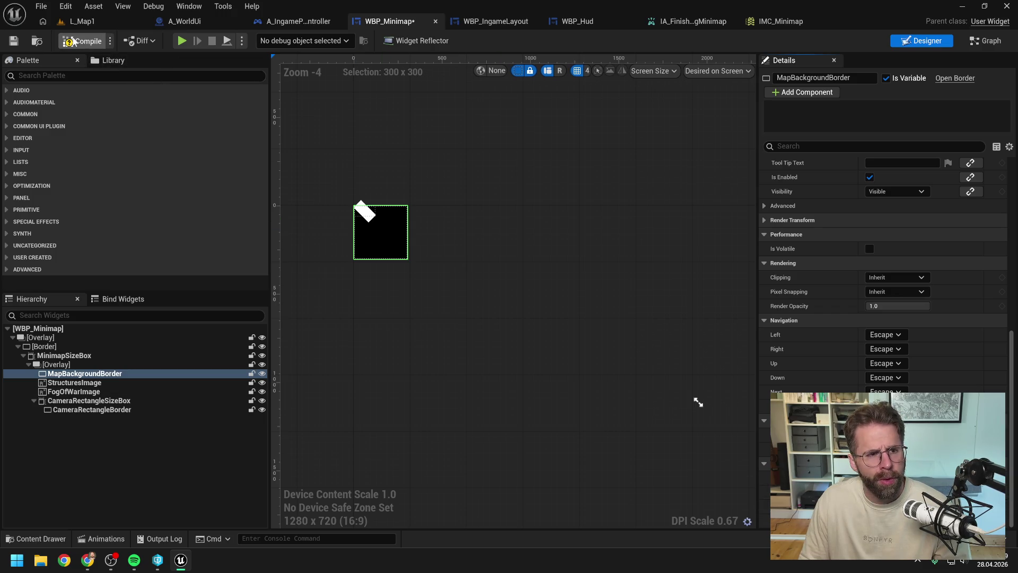
left_click(71, 41)
left_click(987, 41)
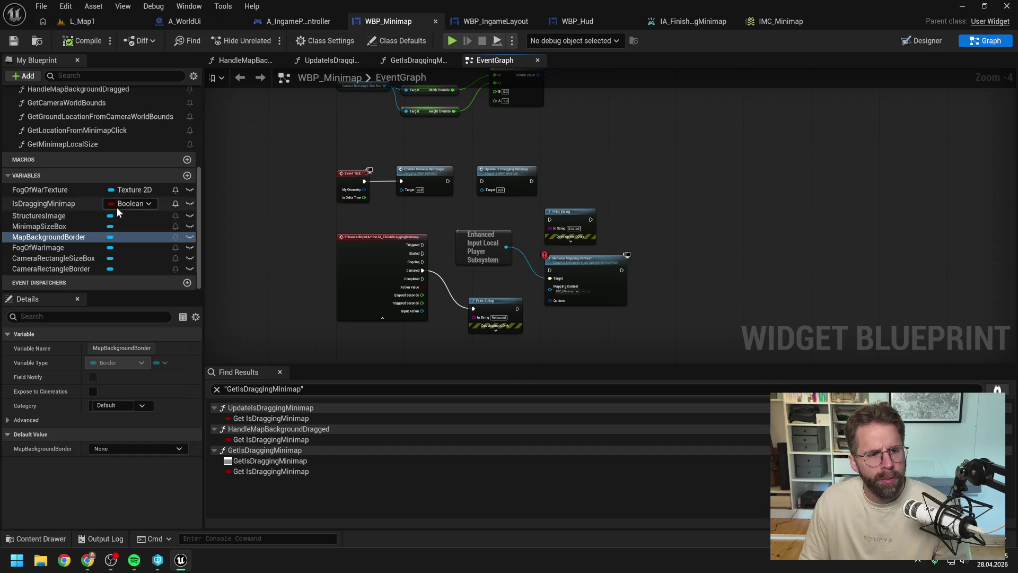
Connect HandleMapBackgroundBorderReleased's entry exec directly to the Branch, skipping the Released print node.
scroll(117, 208, "up", 4)
double_click(117, 181)
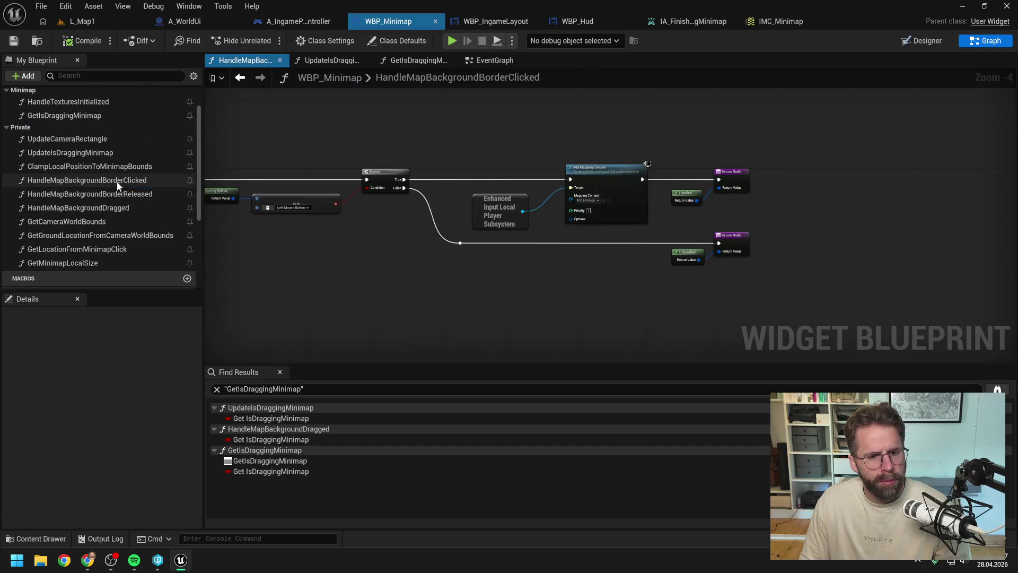
left_click_drag(382, 261, 497, 260)
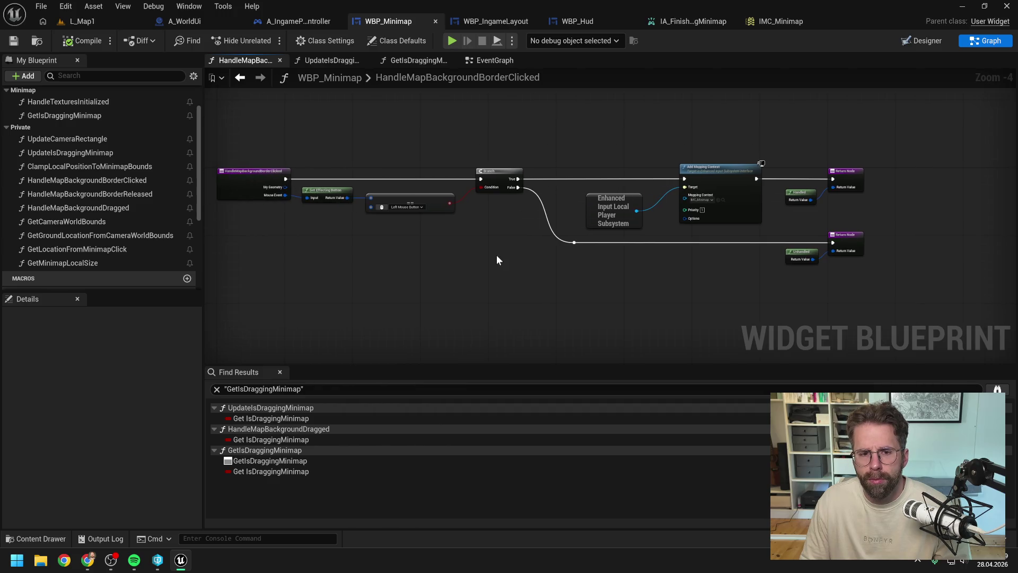
double_click(137, 194)
scroll(593, 278, "down", 1)
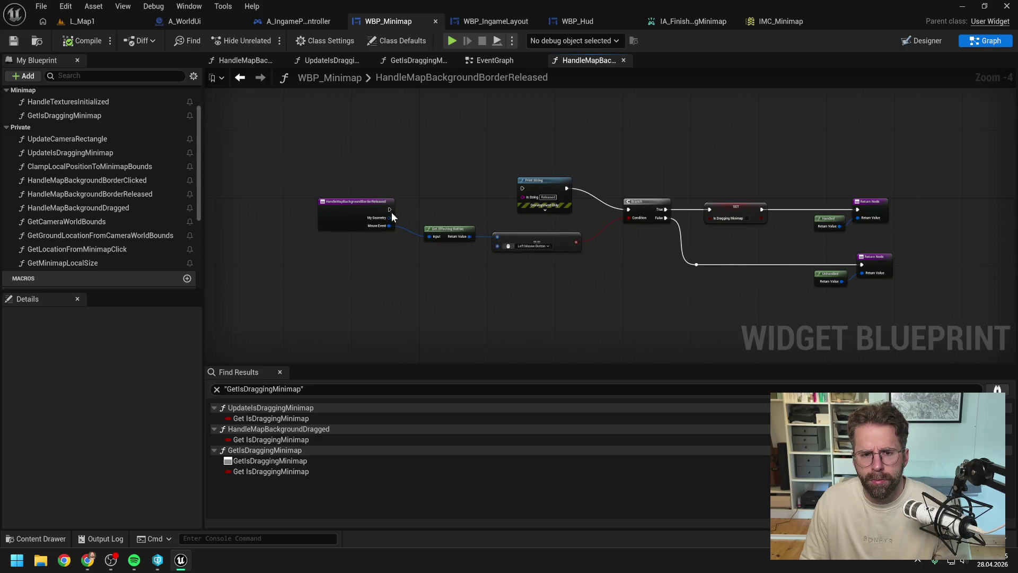
mouse_move(391, 212)
left_mouse_down()
mouse_move(409, 220)
mouse_move(629, 211)
left_mouse_up()
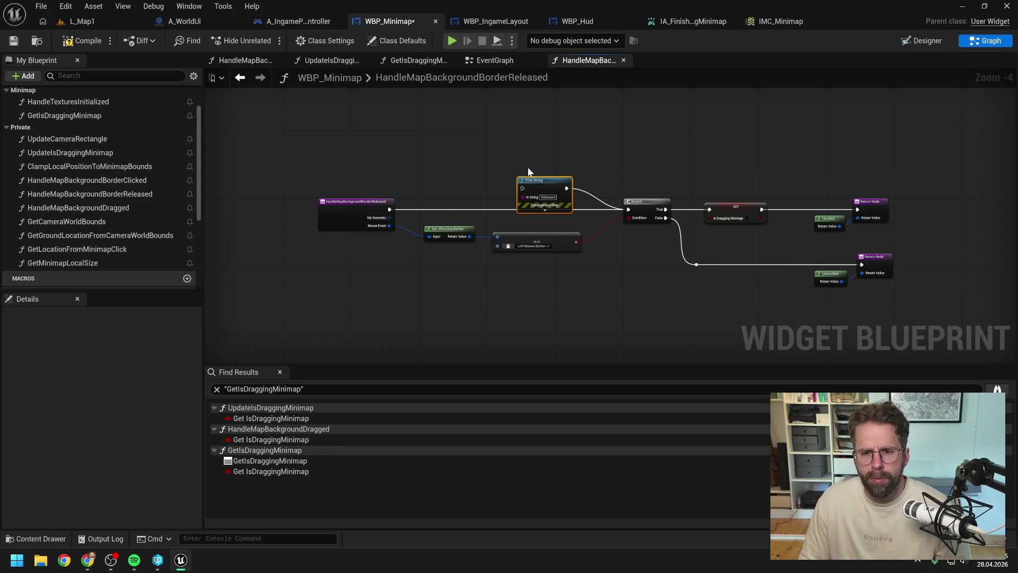
left_click_drag(640, 162, 550, 166)
Delete the Released print node and wire Branch True into pasted Remove Mapping Context nodes.
key("Delete")
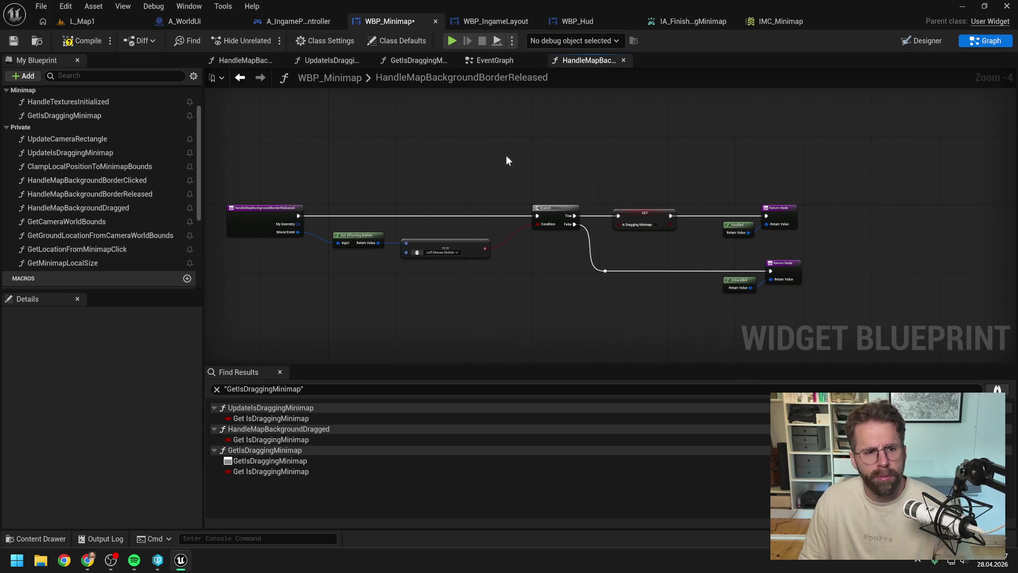
left_click(412, 60)
left_click(498, 61)
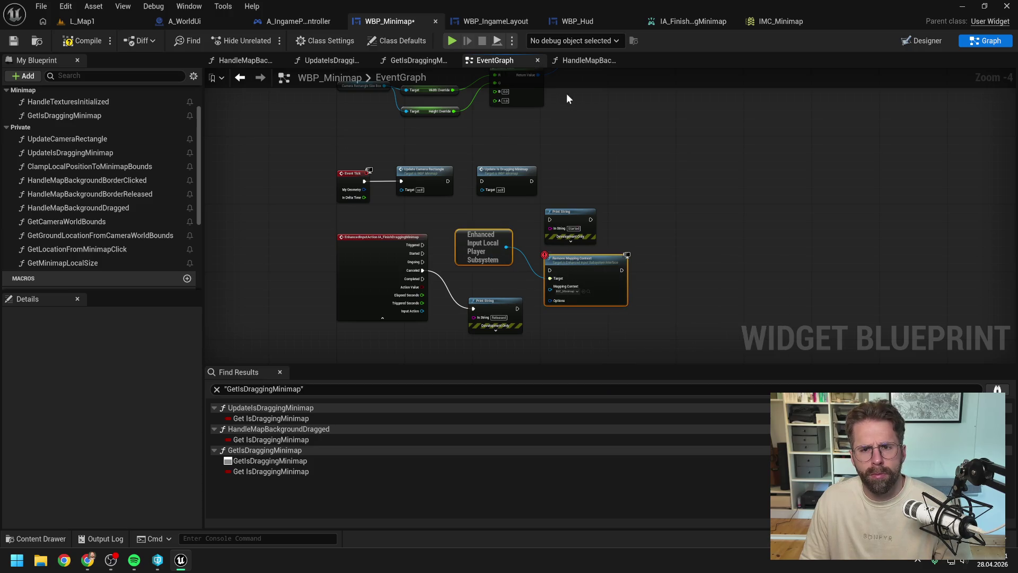
left_click(577, 60)
key("ctrl+v")
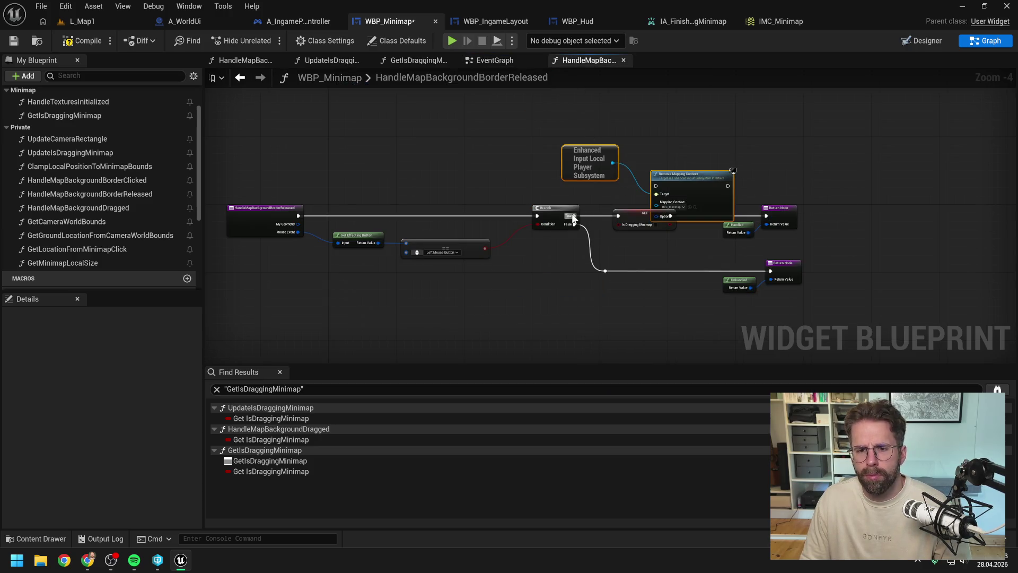
left_click_drag(575, 216, 656, 186)
mouse_move(728, 186)
left_mouse_down()
mouse_move(767, 216)
mouse_move(860, 212)
left_mouse_up()
Delete the SET IsDraggingMinimap node, rearrange the remaining nodes, and compile WBP_Minimap.
left_click(642, 218)
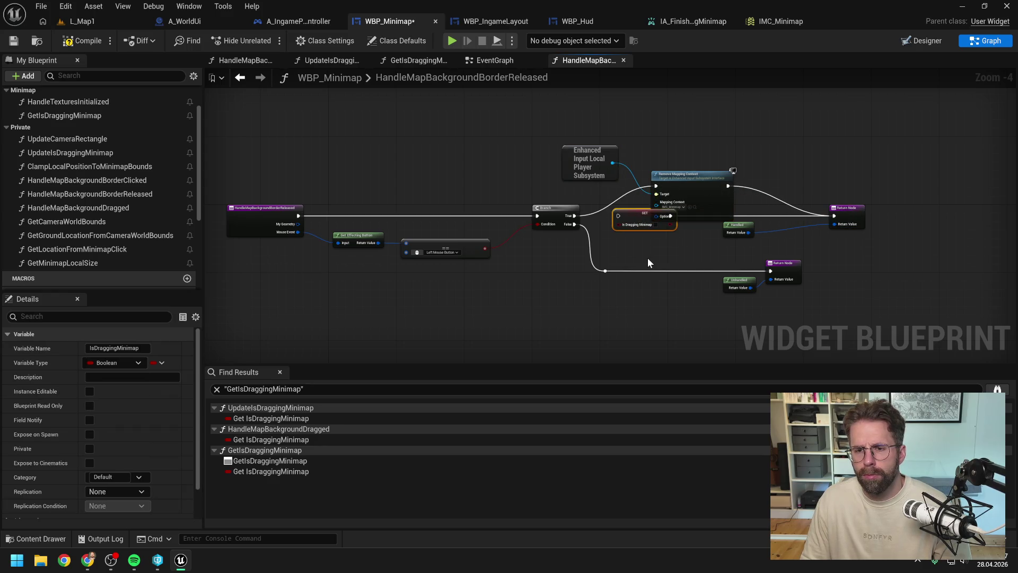
left_click(647, 258)
mouse_move(644, 213)
left_mouse_down()
mouse_move(643, 234)
mouse_move(553, 245)
left_mouse_up()
key("Delete")
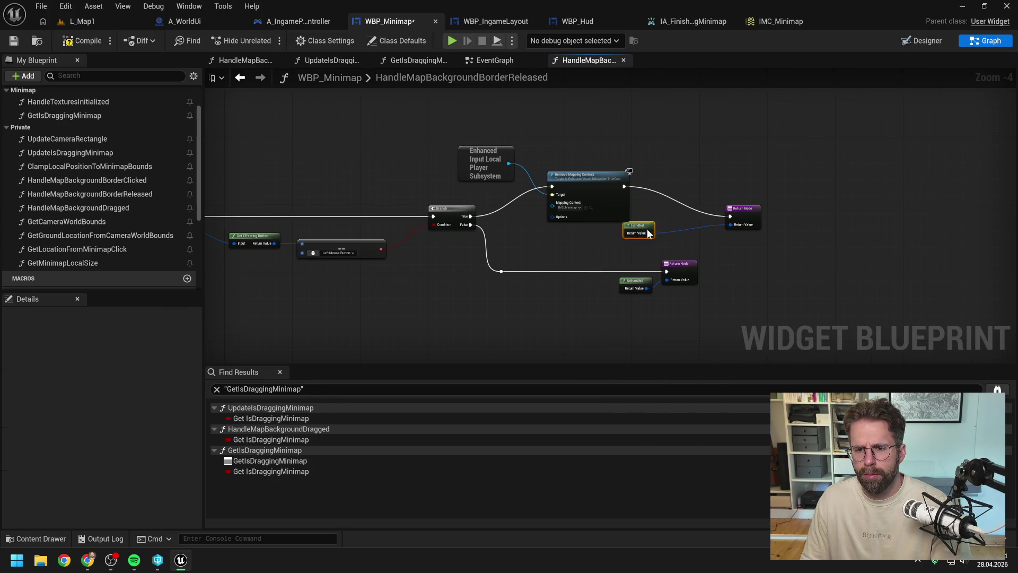
mouse_move(635, 234)
left_mouse_down()
mouse_move(679, 234)
mouse_move(688, 275)
mouse_move(748, 271)
left_mouse_up()
left_click_drag(582, 182, 606, 213)
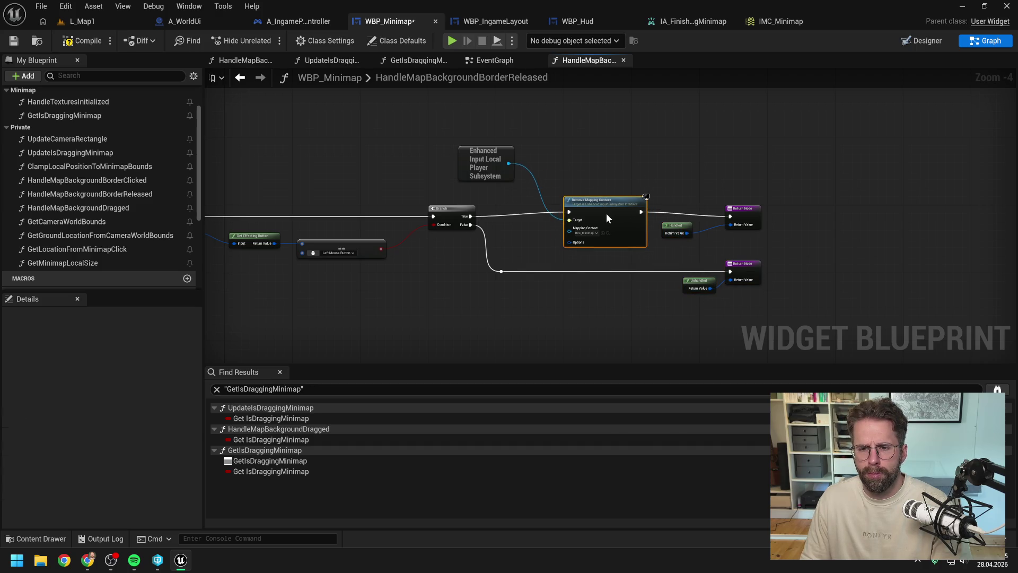
left_click_drag(497, 167, 531, 197)
left_click(597, 163)
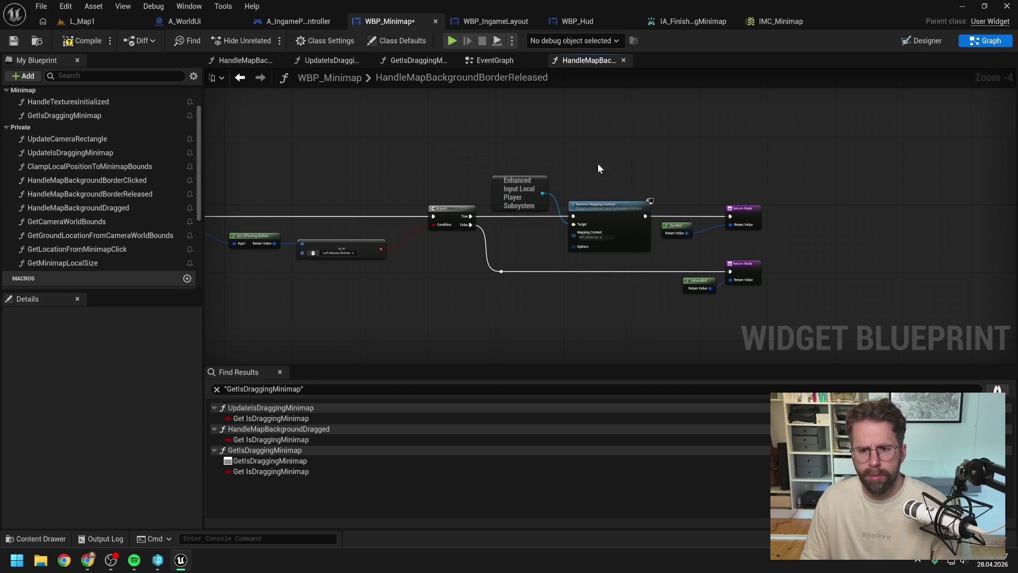
left_click(96, 44)
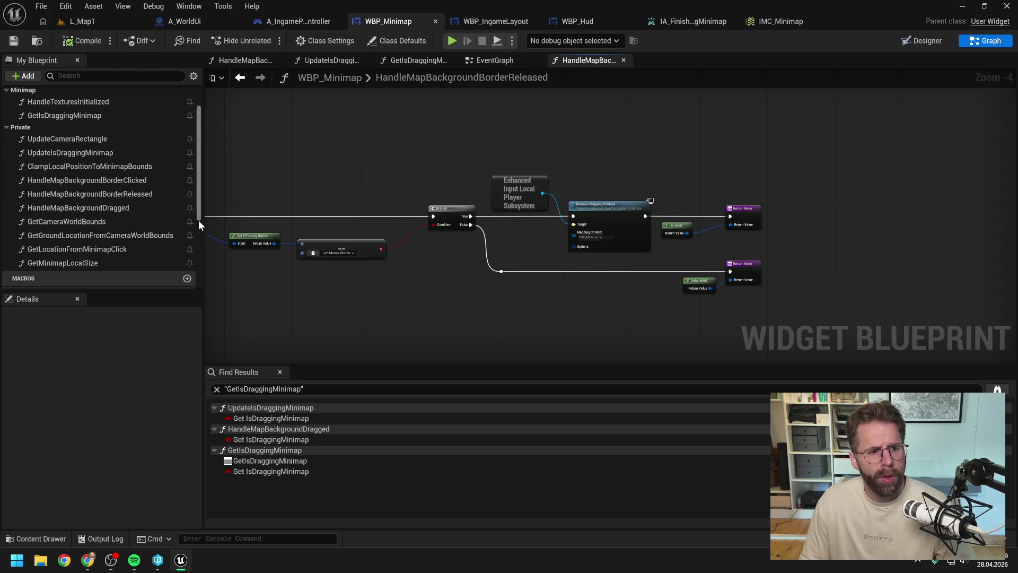
Copy the subsystem and Has Mapping Context nodes from the UpdateIsDraggingMinimap graph.
double_click(116, 207)
scroll(533, 222, "up", 1)
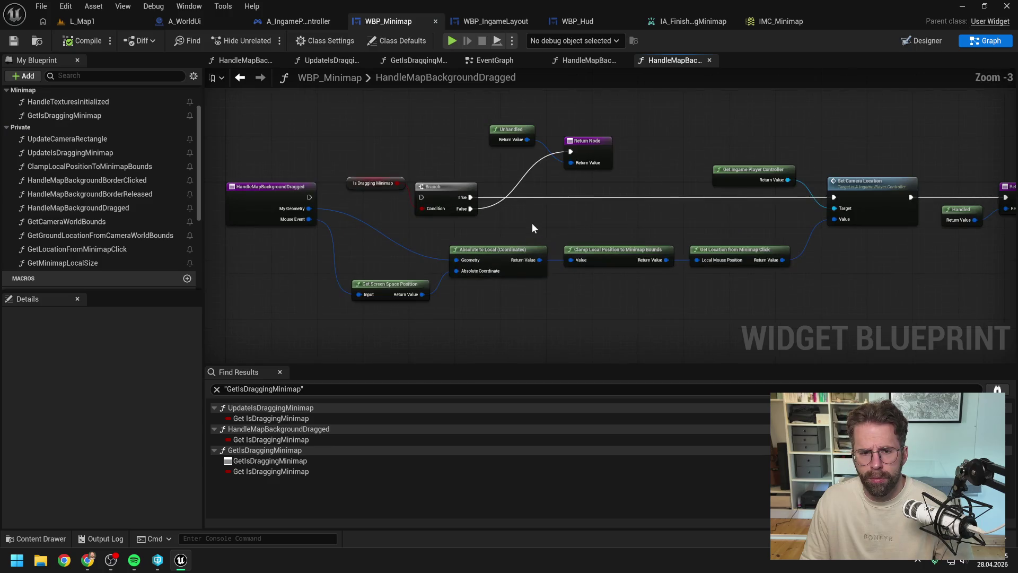
left_click_drag(532, 228, 654, 234)
scroll(440, 205, "down", 2)
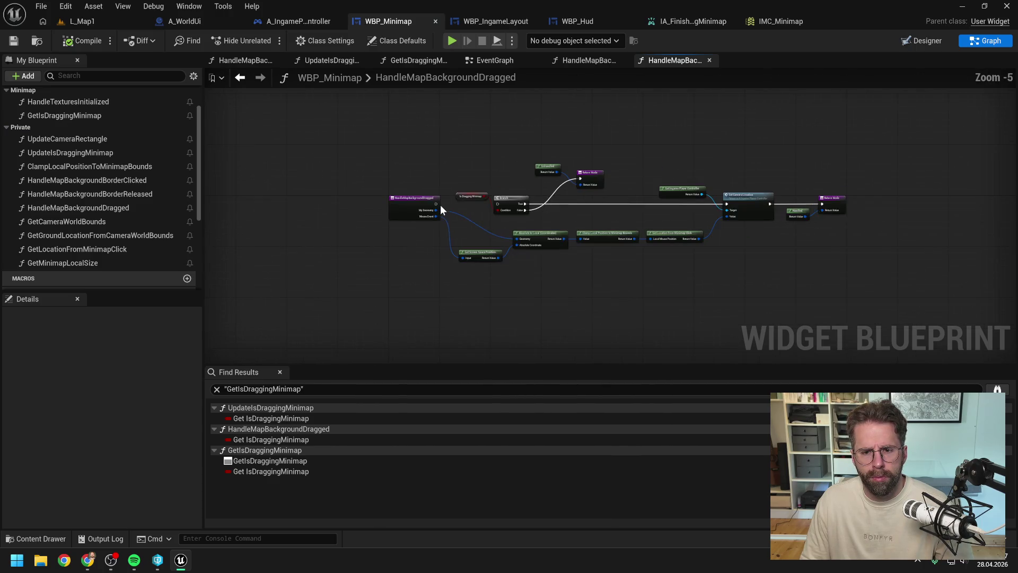
left_click(484, 61)
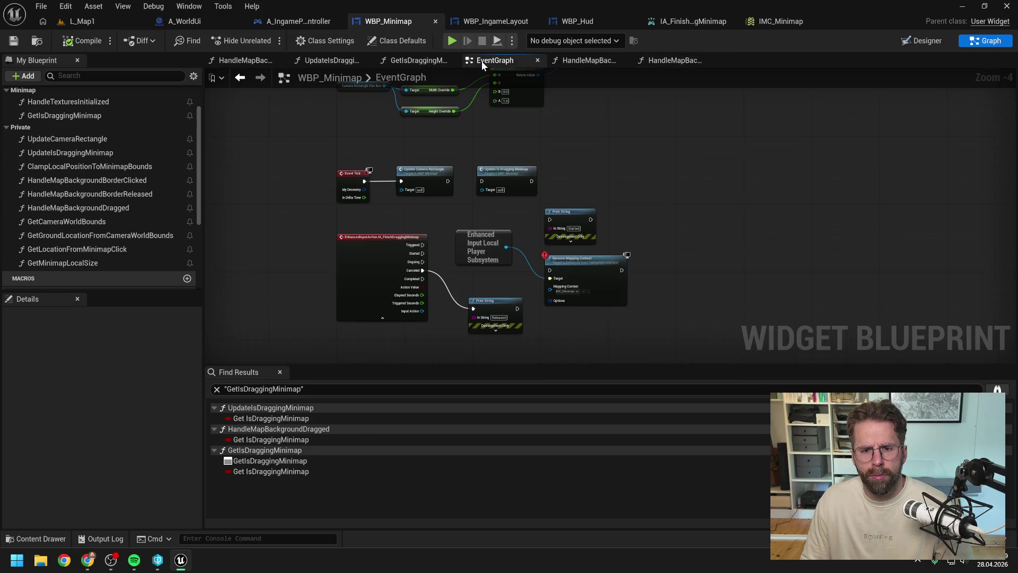
double_click(517, 206)
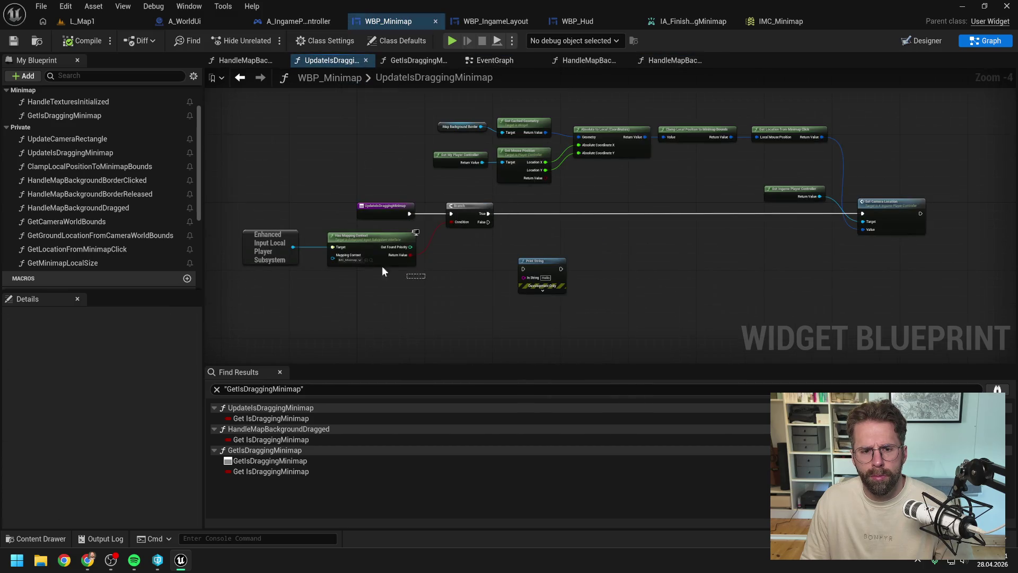
left_click_drag(382, 266, 286, 225)
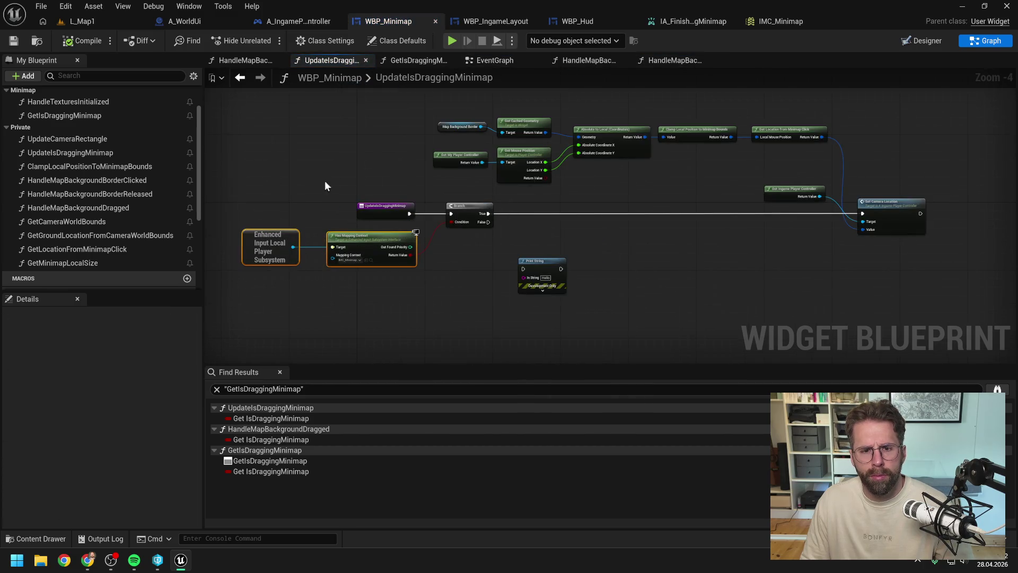
Paste them into HandleMapBackgroundDragged, feed Has Mapping Context into the Branch, and delete Is Dragging Minimap.
left_click(112, 209)
double_click(112, 208)
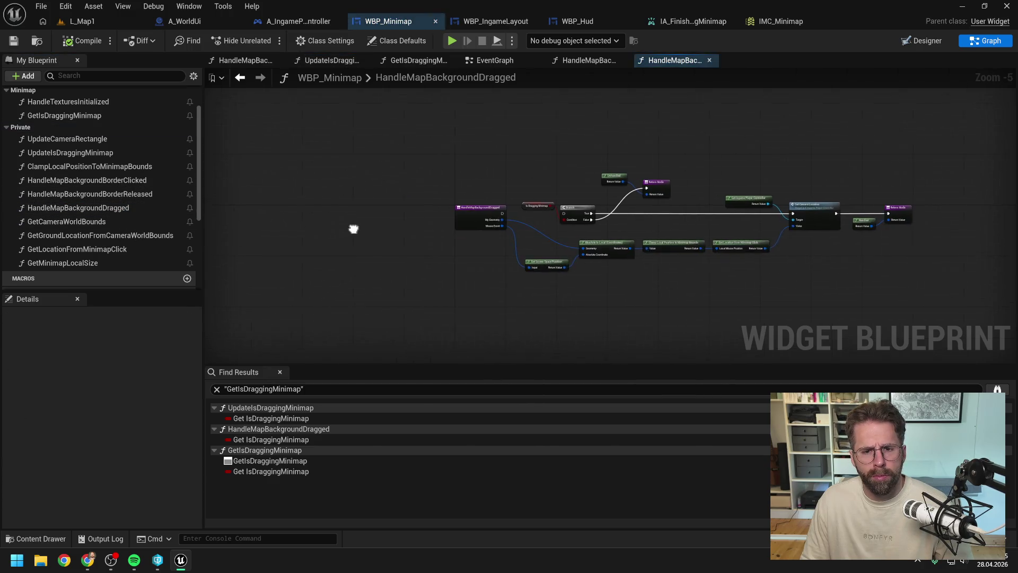
scroll(399, 259, "up", 1)
key("ctrl+v")
left_click_drag(553, 292, 716, 213)
left_click_drag(604, 202, 717, 202)
left_click(669, 188)
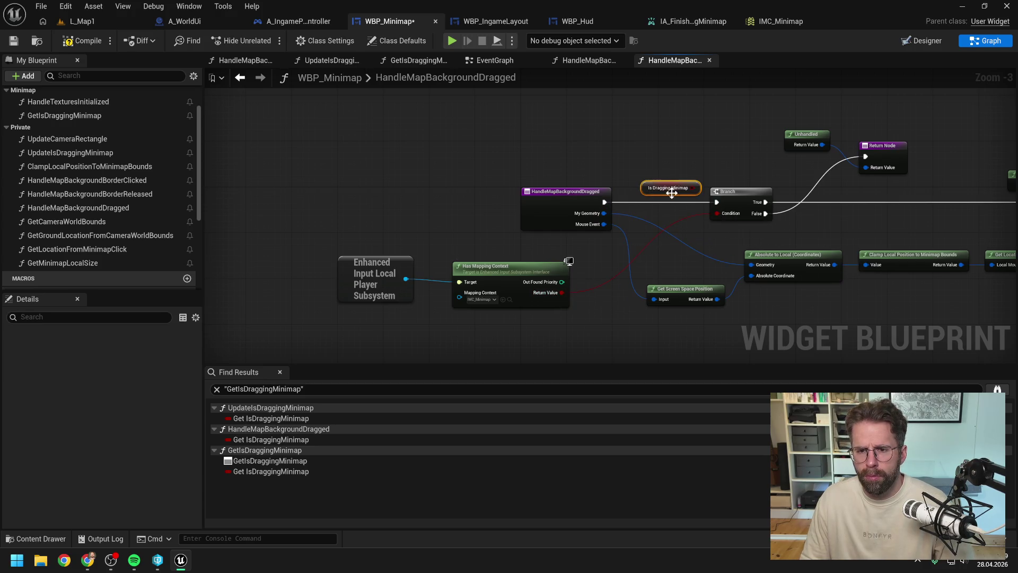
key("Delete")
left_click_drag(366, 251, 525, 297)
mouse_move(504, 270)
left_mouse_down()
mouse_move(549, 143)
mouse_move(641, 141)
mouse_move(528, 151)
mouse_move(539, 164)
left_mouse_up()
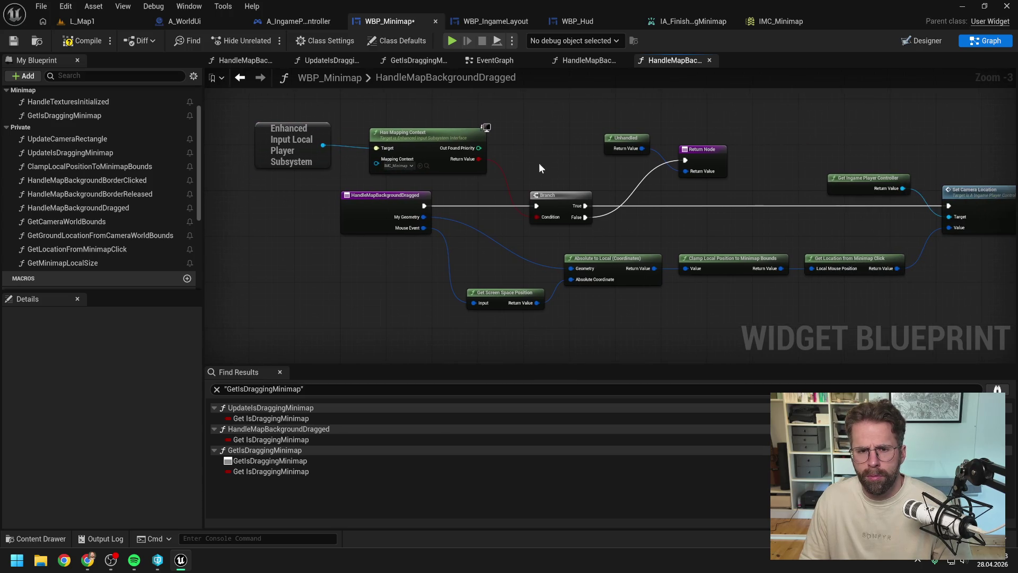
Save the compiled WBP_Minimap and return to the L_Map1 level.
key("ctrl+s")
left_click_drag(490, 110, 437, 123)
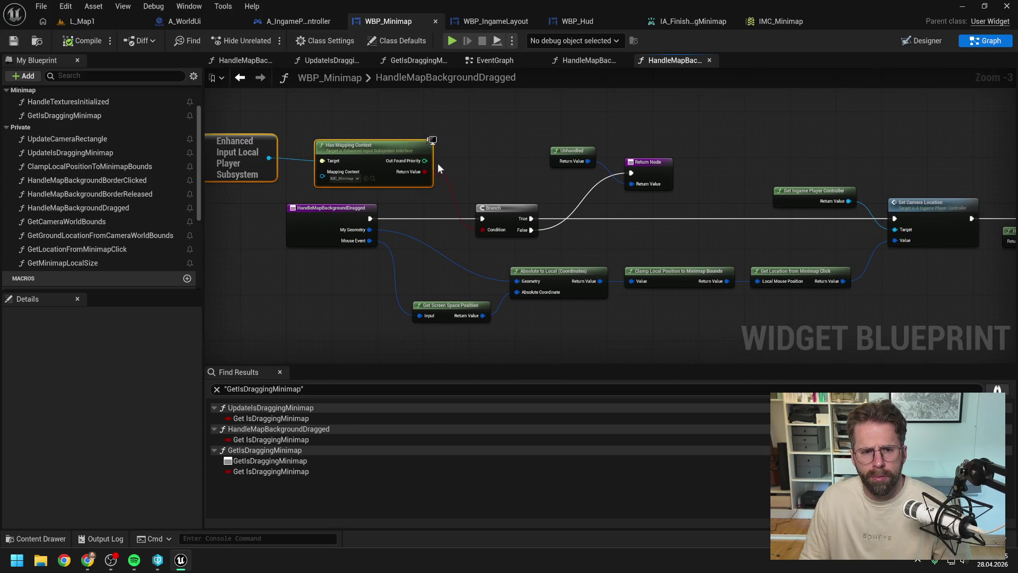
scroll(479, 147, "down", 1)
left_click_drag(481, 148, 460, 148)
key("ctrl+s")
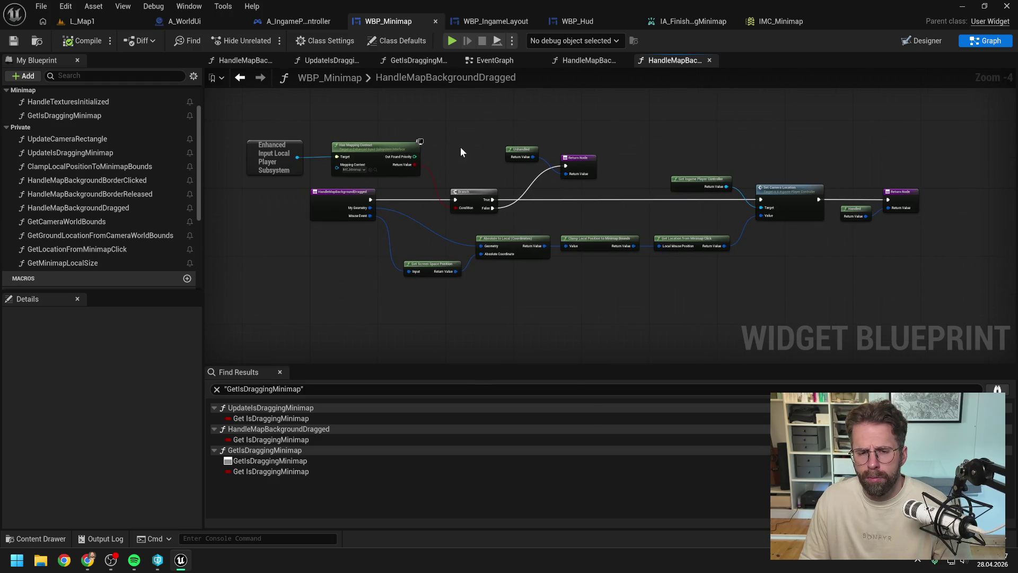
left_click(82, 21)
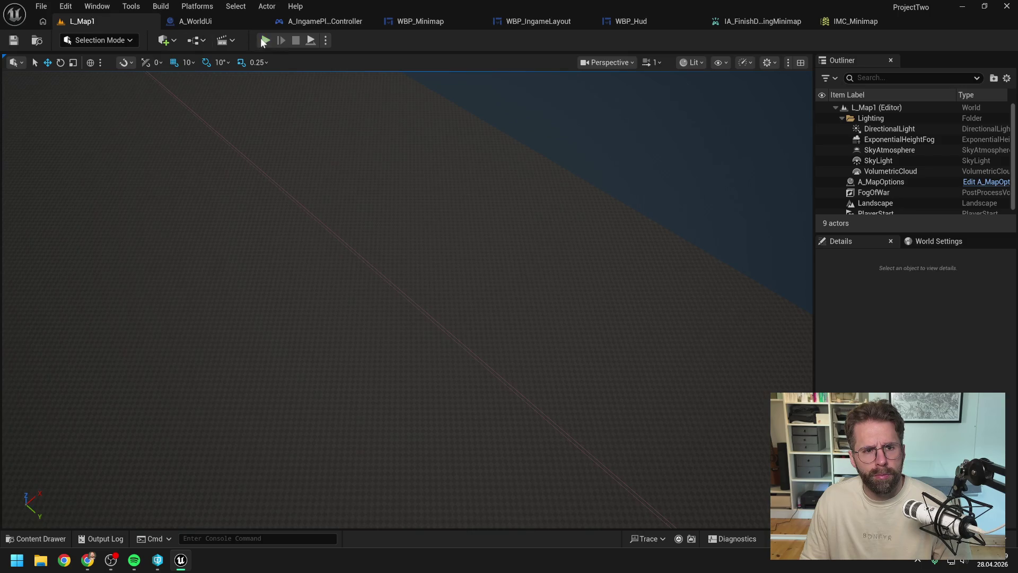
key("alt+p")
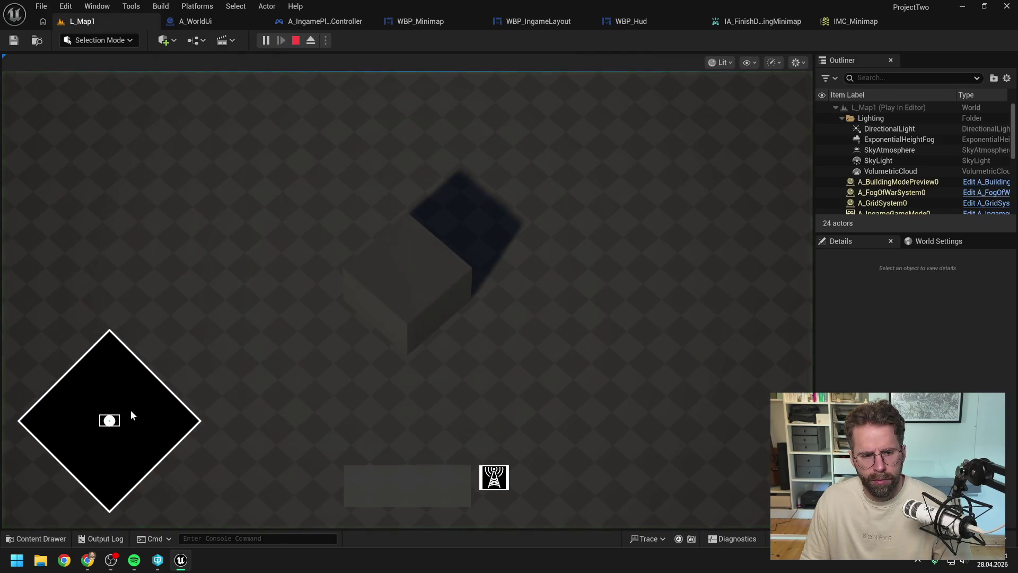
mouse_move(127, 413)
left_mouse_down()
mouse_move(161, 431)
mouse_move(70, 421)
mouse_move(85, 398)
mouse_move(4, 424)
mouse_move(100, 479)
left_mouse_up()
mouse_move(112, 527)
left_mouse_down()
mouse_move(97, 313)
mouse_move(104, 286)
mouse_move(168, 423)
mouse_move(133, 398)
mouse_move(119, 408)
left_mouse_up()
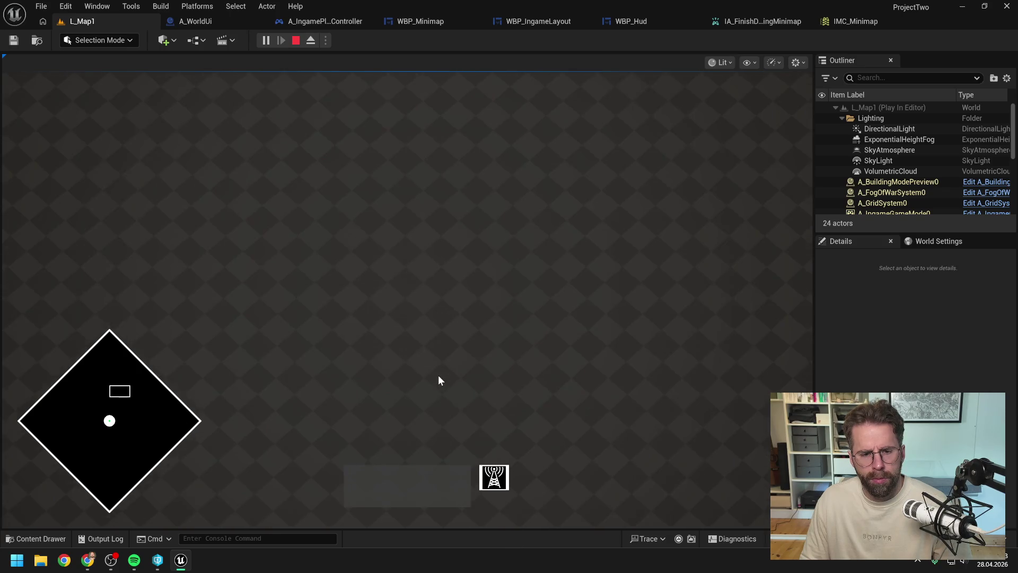
mouse_move(108, 421)
left_mouse_down()
mouse_move(123, 392)
mouse_move(142, 414)
mouse_move(94, 391)
mouse_move(130, 418)
mouse_move(113, 376)
left_mouse_up()
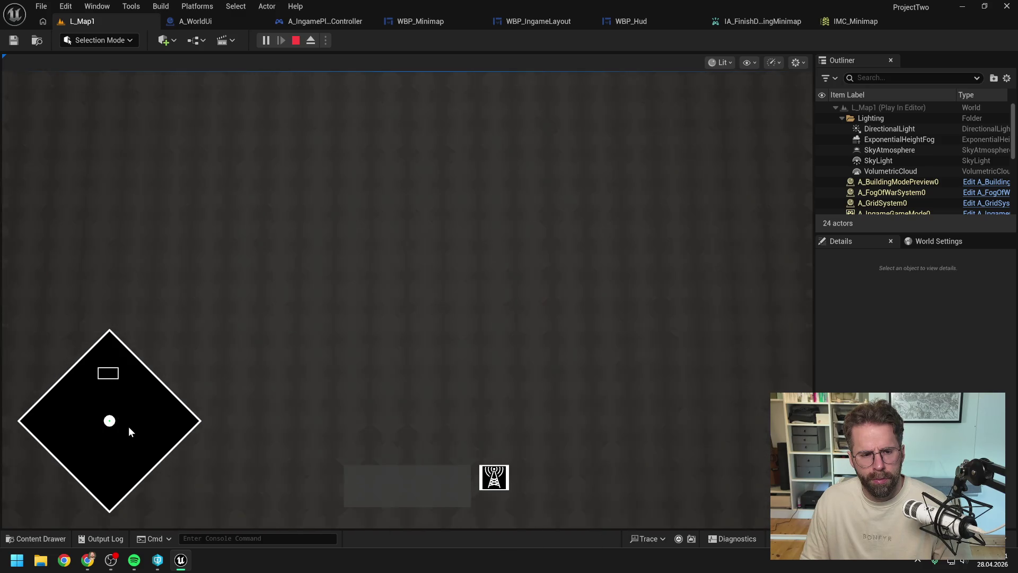
left_click(147, 415)
mouse_move(148, 419)
left_mouse_down()
mouse_move(88, 412)
mouse_move(114, 415)
mouse_move(102, 408)
mouse_move(111, 424)
mouse_move(131, 418)
mouse_move(103, 422)
mouse_move(155, 425)
mouse_move(126, 386)
mouse_move(91, 390)
mouse_move(143, 449)
mouse_move(189, 458)
mouse_move(106, 453)
mouse_move(192, 451)
left_mouse_up()
mouse_move(276, 453)
left_mouse_down()
mouse_move(126, 427)
mouse_move(139, 422)
mouse_move(144, 436)
left_mouse_up()
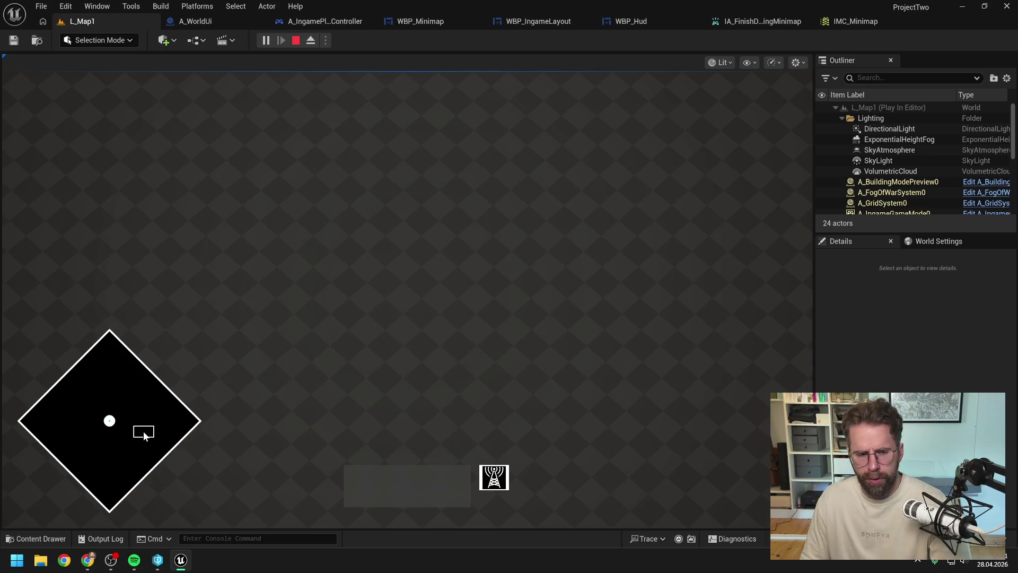
key("Escape")
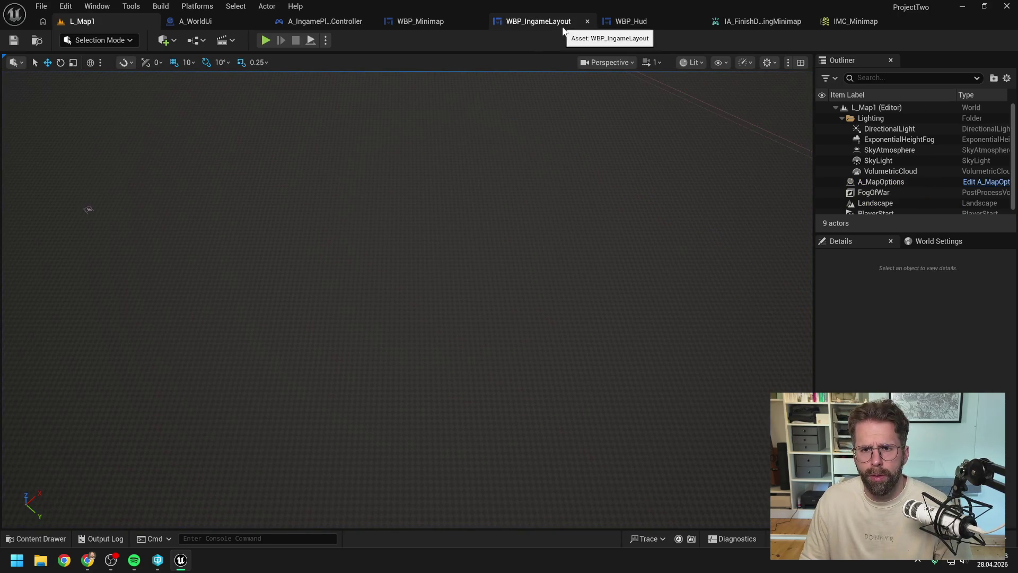
left_click(417, 21)
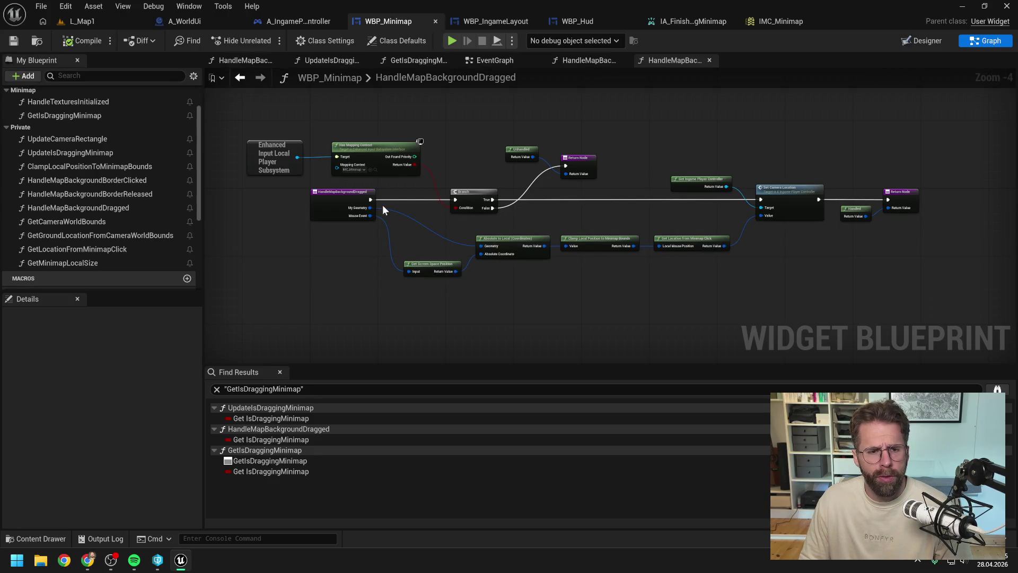
In HandleMapBackgroundBorderReleased, add a Print String between Remove Mapping Context and the Return Node.
double_click(132, 194)
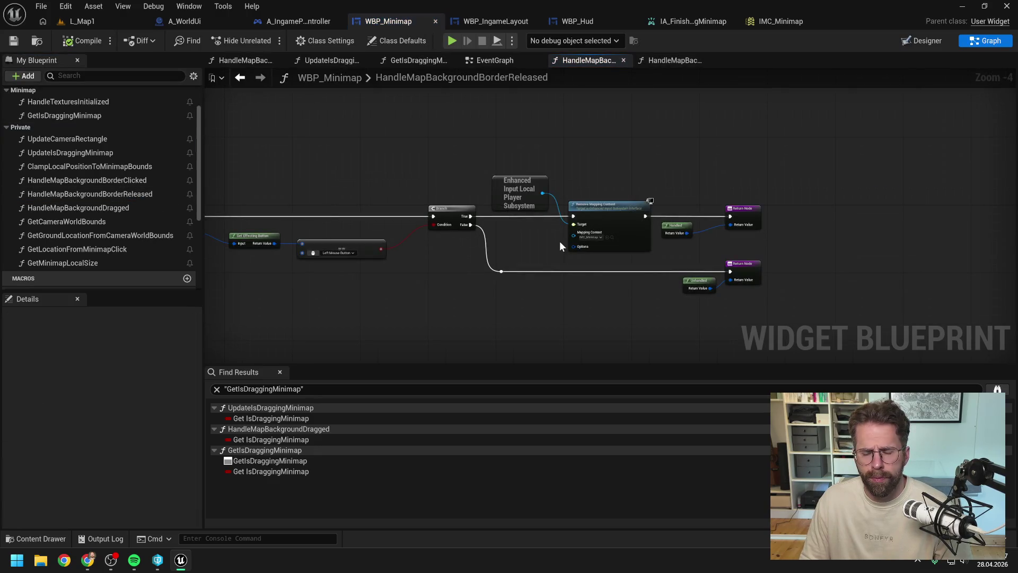
left_click_drag(676, 229, 696, 233)
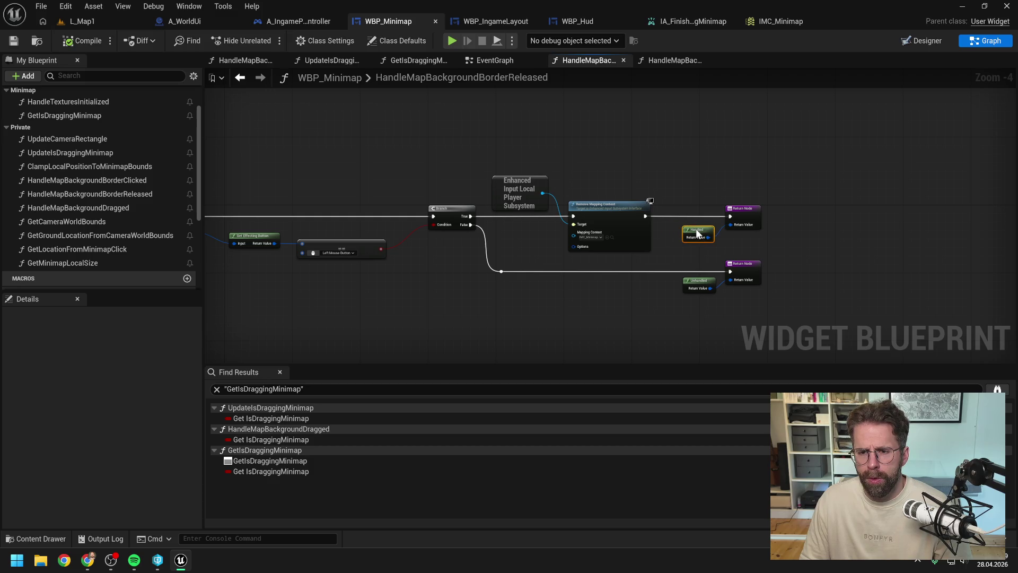
left_click(698, 259)
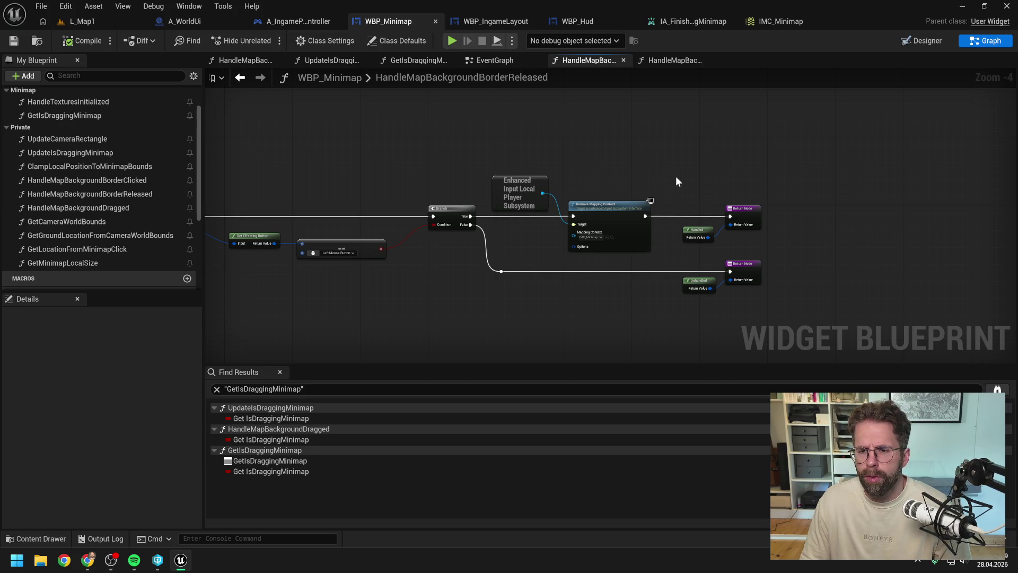
left_click_drag(676, 177, 647, 178)
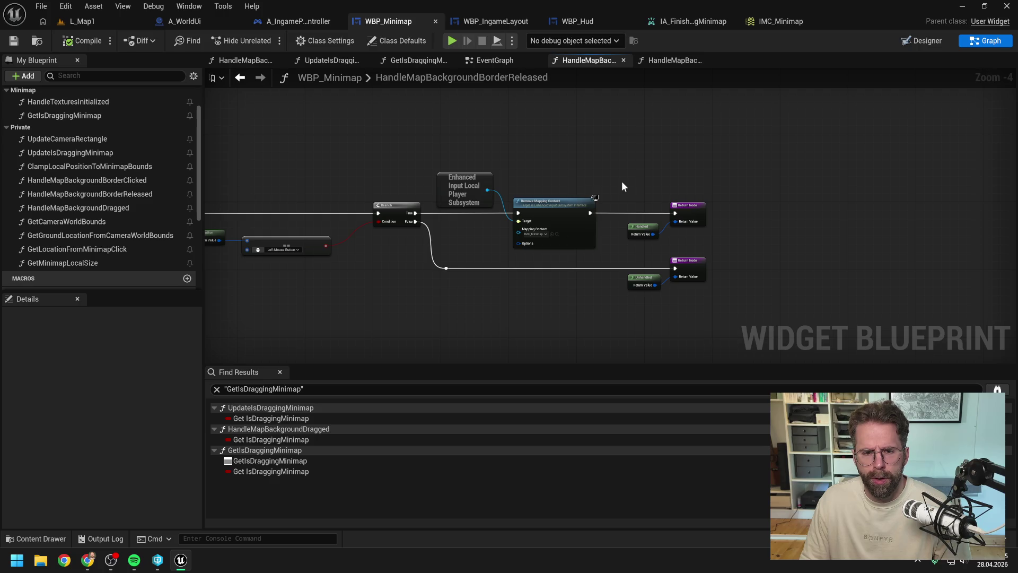
left_click_drag(499, 286, 699, 279)
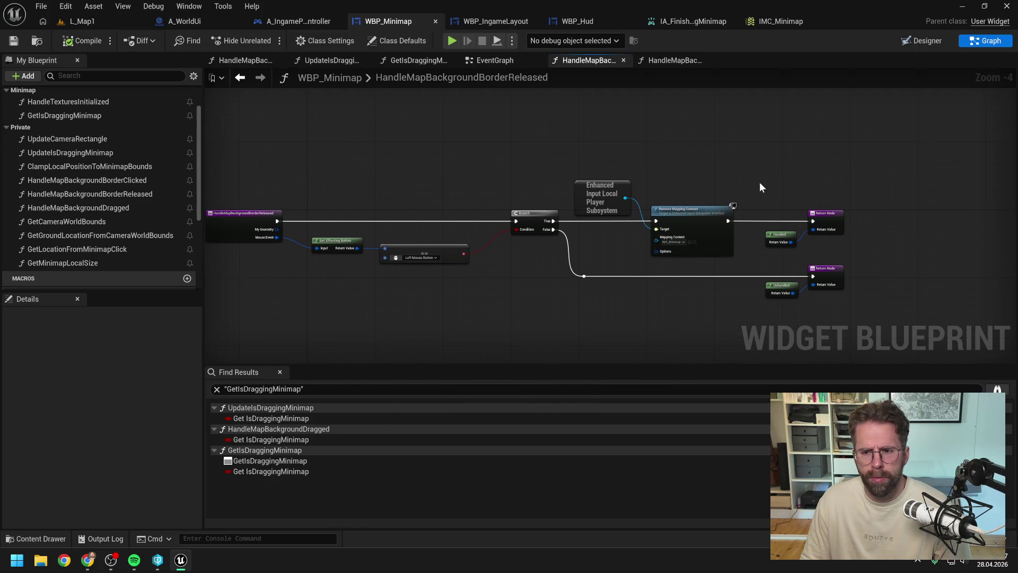
right_click(759, 182)
type("print")
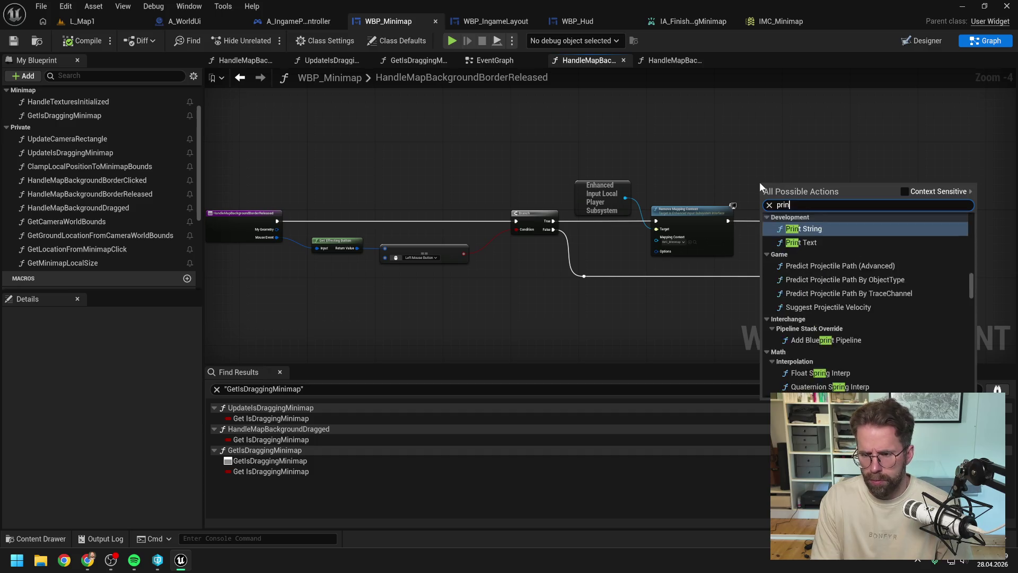
key("Return")
mouse_move(760, 196)
left_mouse_down()
mouse_move(782, 178)
mouse_move(813, 221)
left_mouse_up()
Compile WBP_Minimap and start a play-in-editor test in L_Map1.
left_click(82, 40)
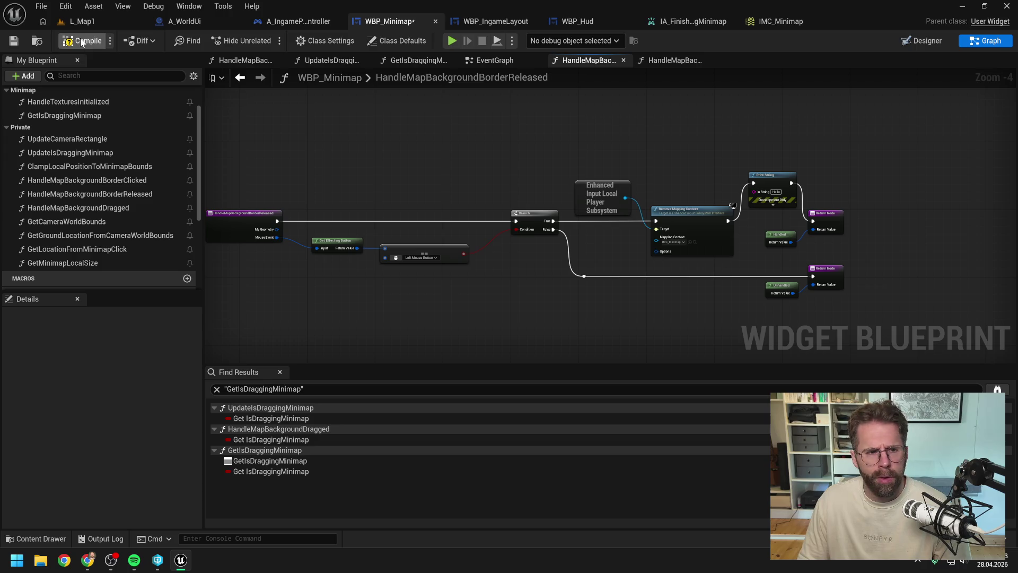
left_click(80, 21)
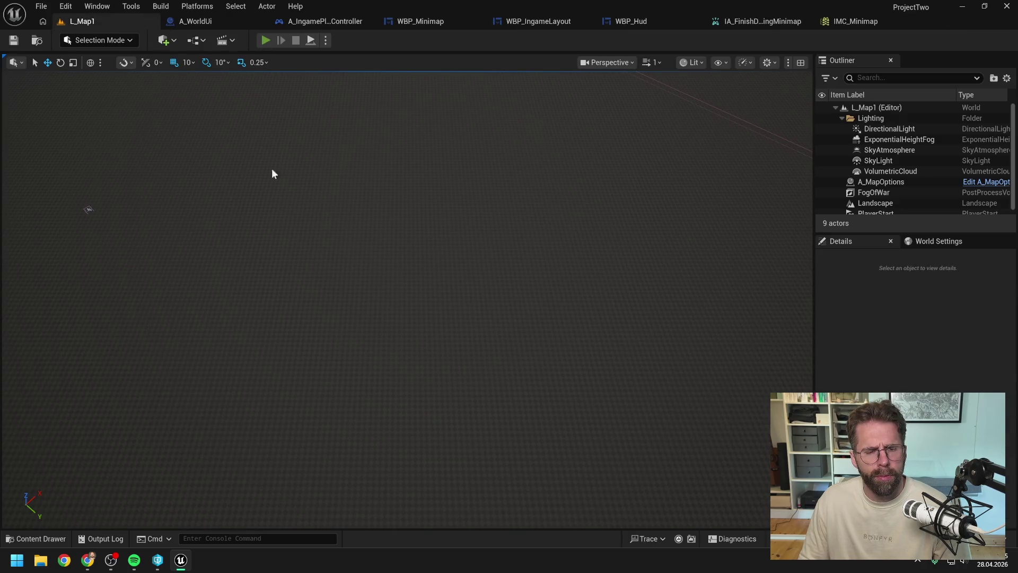
key("alt+p")
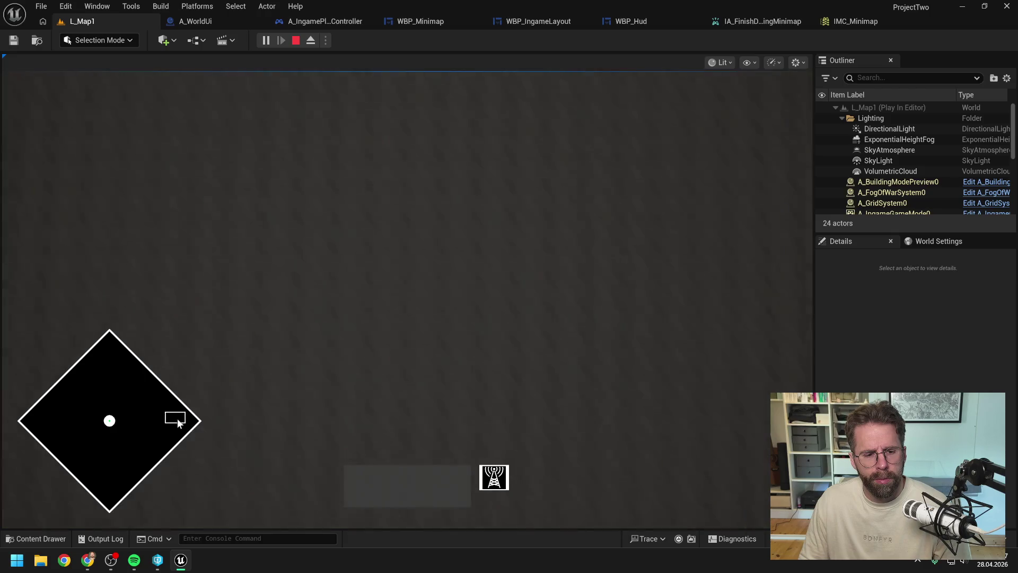
Test clicking and dragging on the minimap in play mode, then stop the session.
left_click(150, 422)
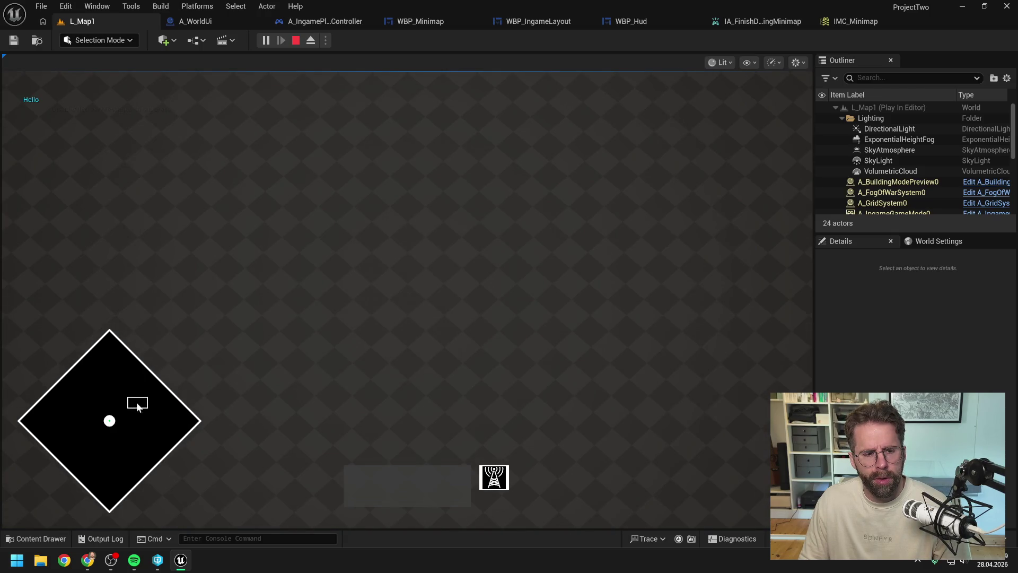
left_click(125, 397)
left_click_drag(126, 396, 422, 396)
key("Escape")
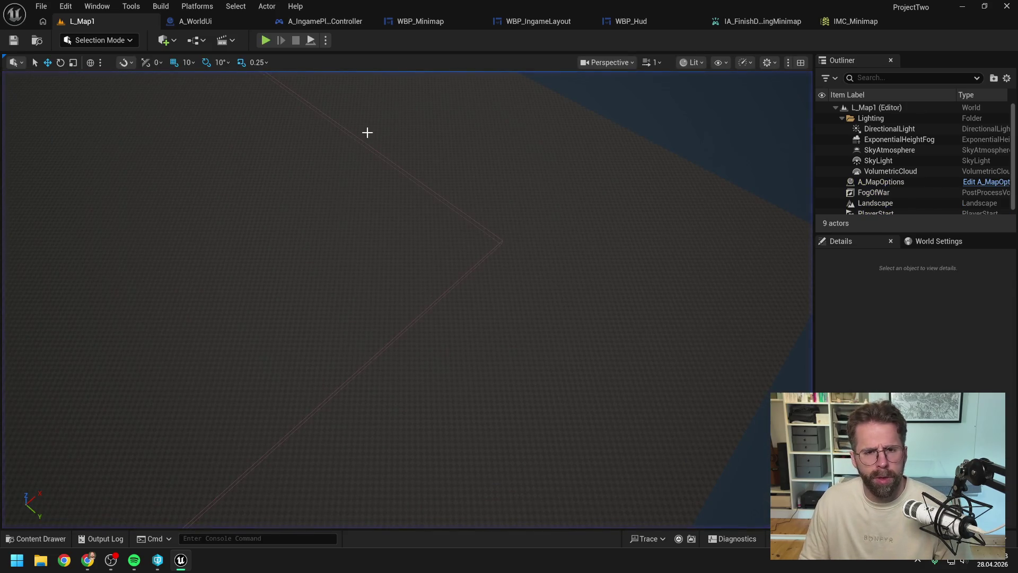
Delete the debug Print String from WBP_Minimap's released handler and recompile.
left_click(631, 22)
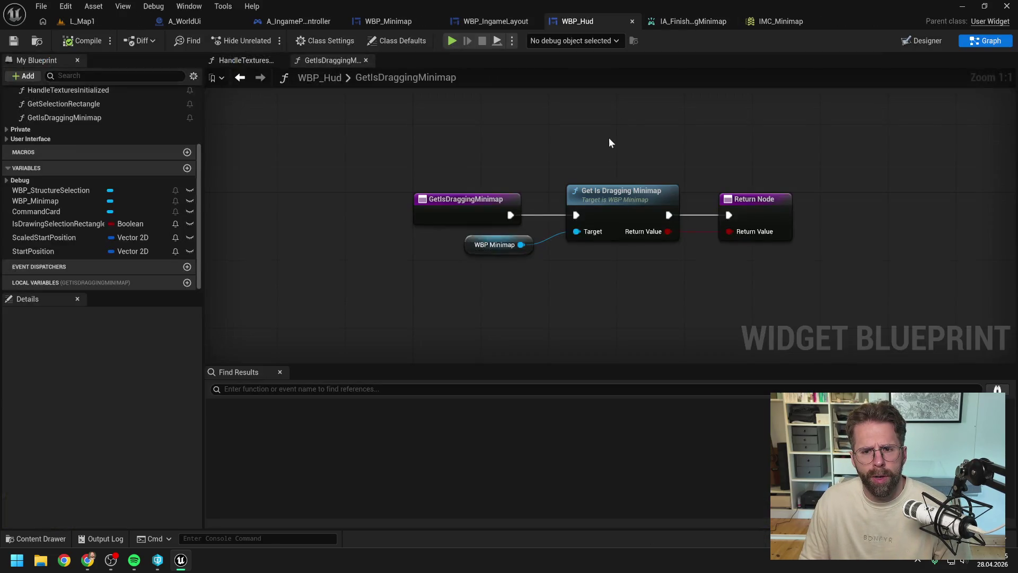
left_click(393, 20)
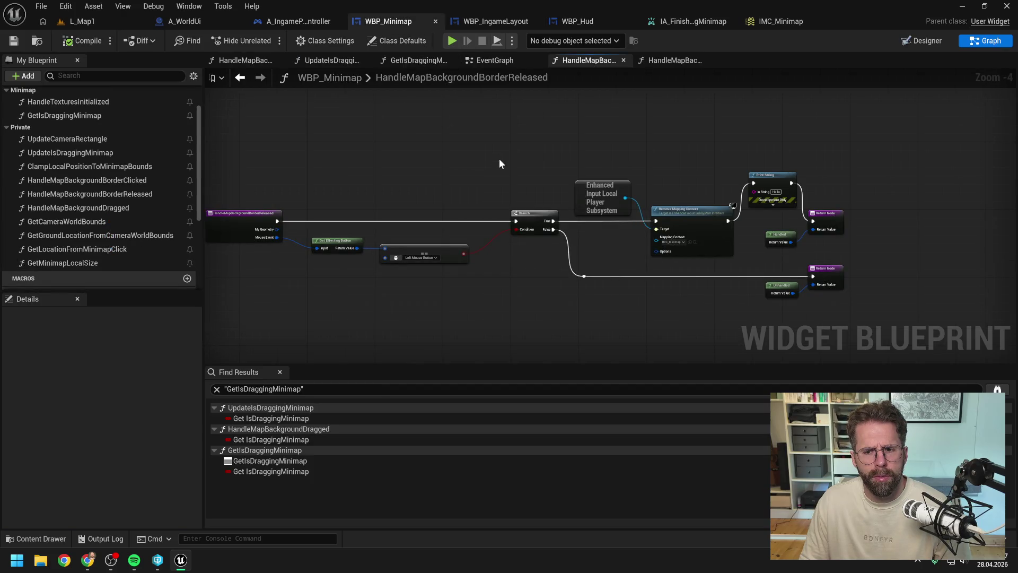
left_click(774, 177)
key("Delete")
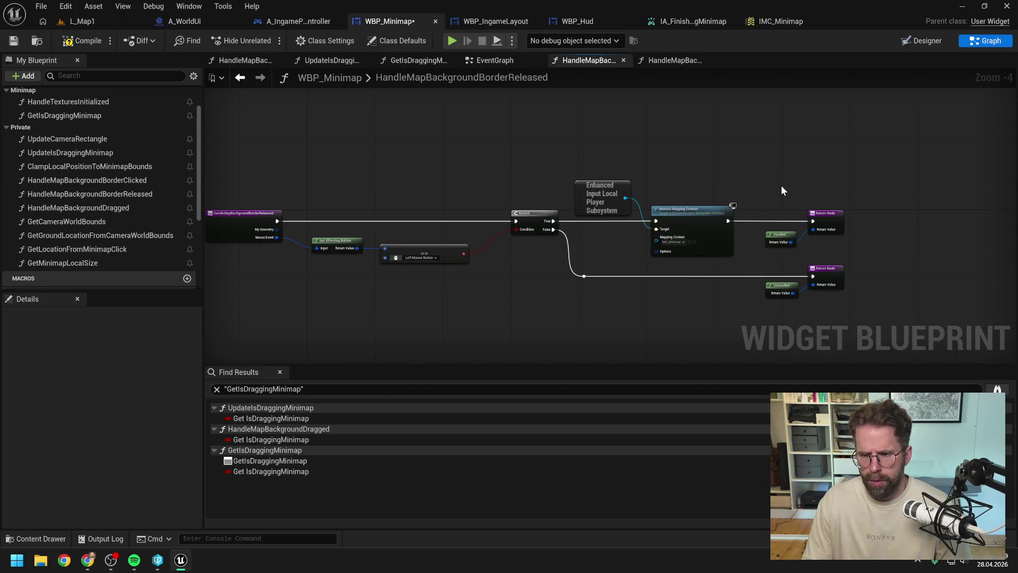
left_click(82, 40)
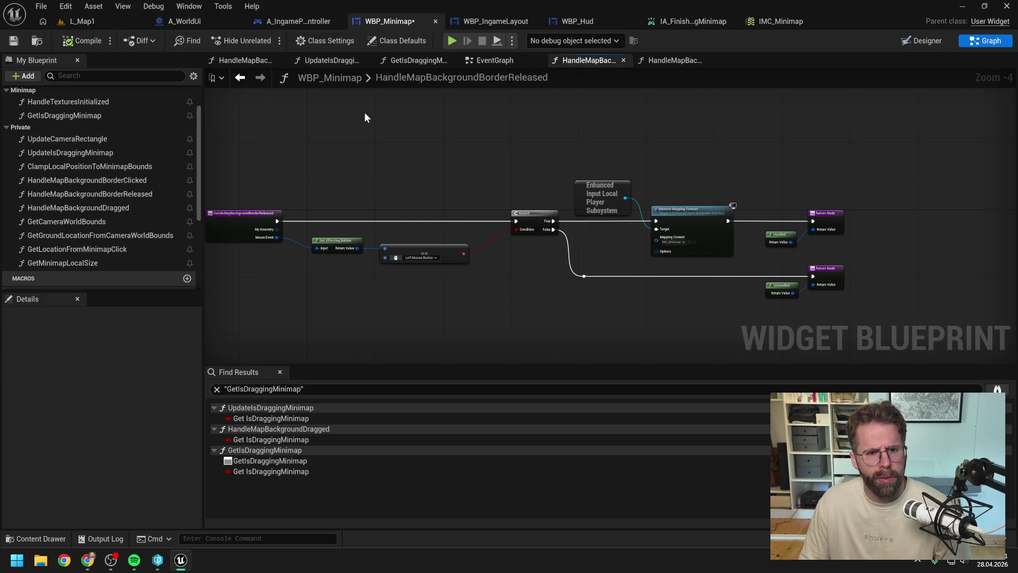
In UpdateIsDraggingMinimap, select the camera-location node chain including Set Camera Location.
left_click(418, 59)
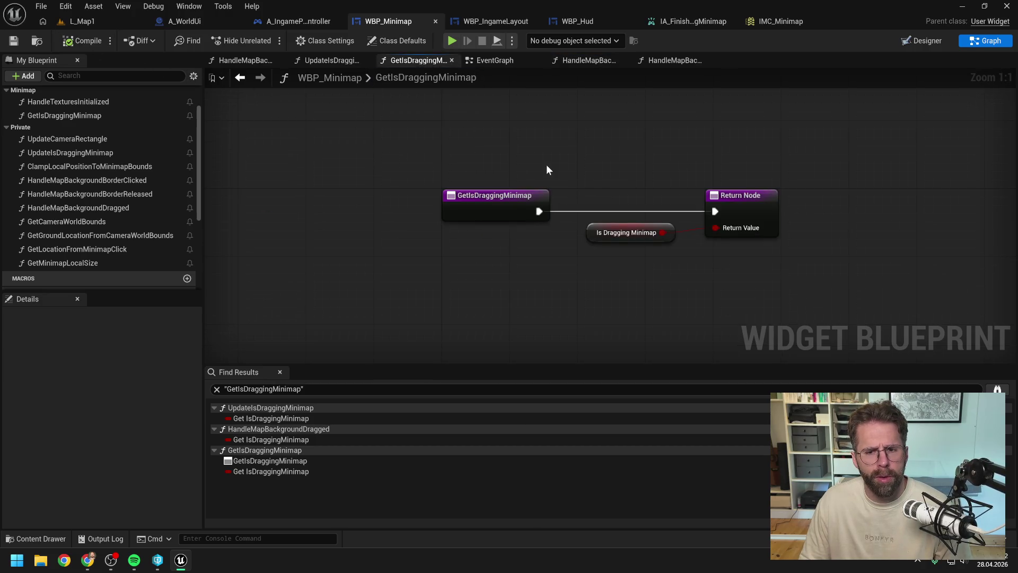
left_click(333, 60)
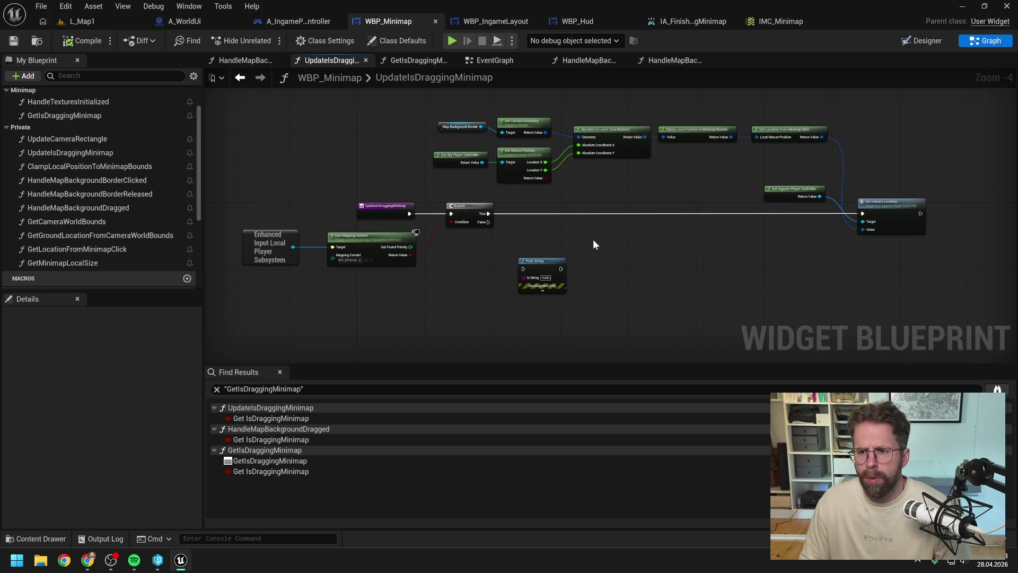
left_click_drag(428, 107, 578, 159)
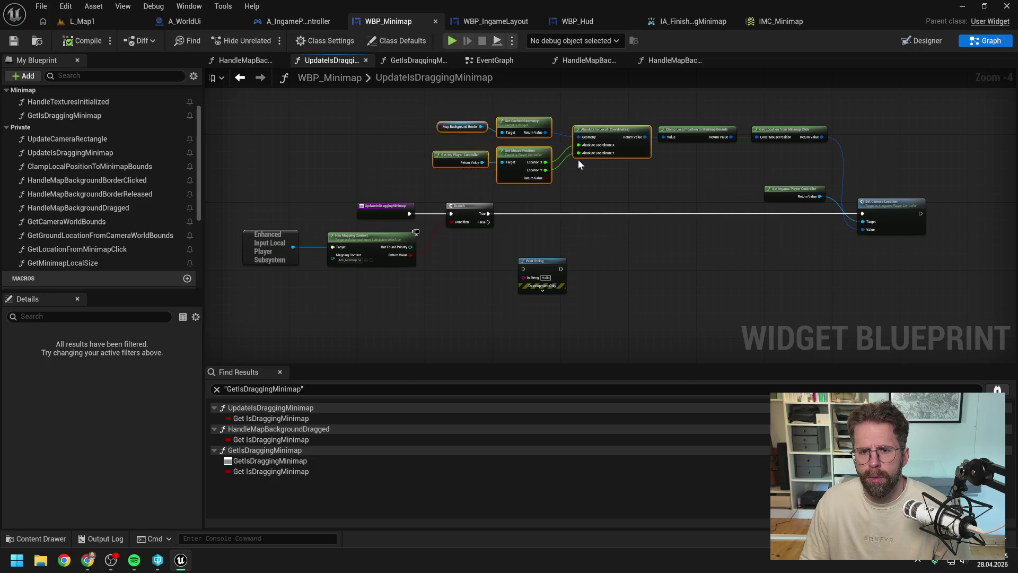
left_click_drag(587, 102, 867, 234)
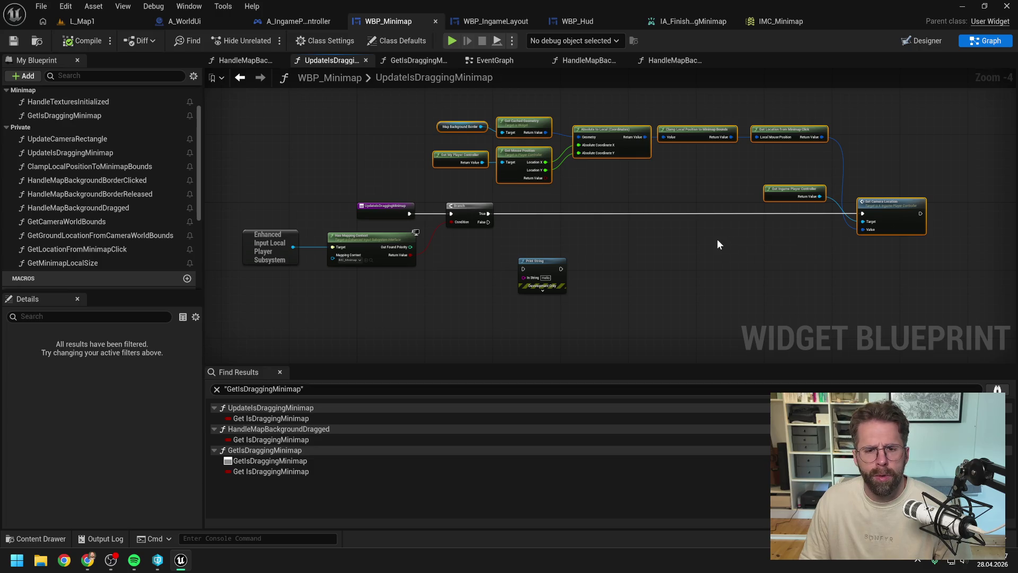
Remove and re-paste the camera-location chain, wiring the function entry straight to Set Camera Location.
key("Delete")
left_click(409, 213, "alt")
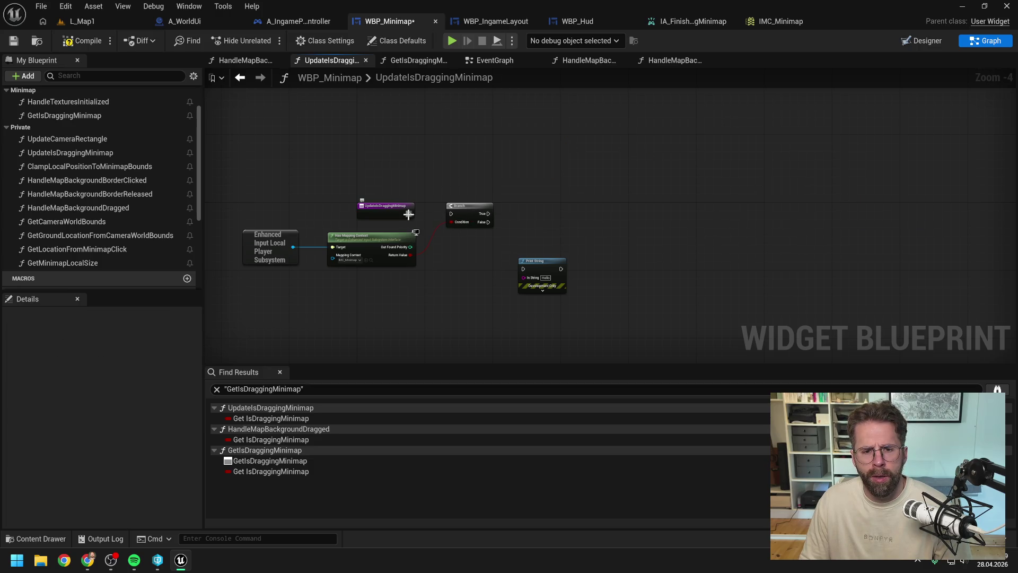
left_click(97, 46)
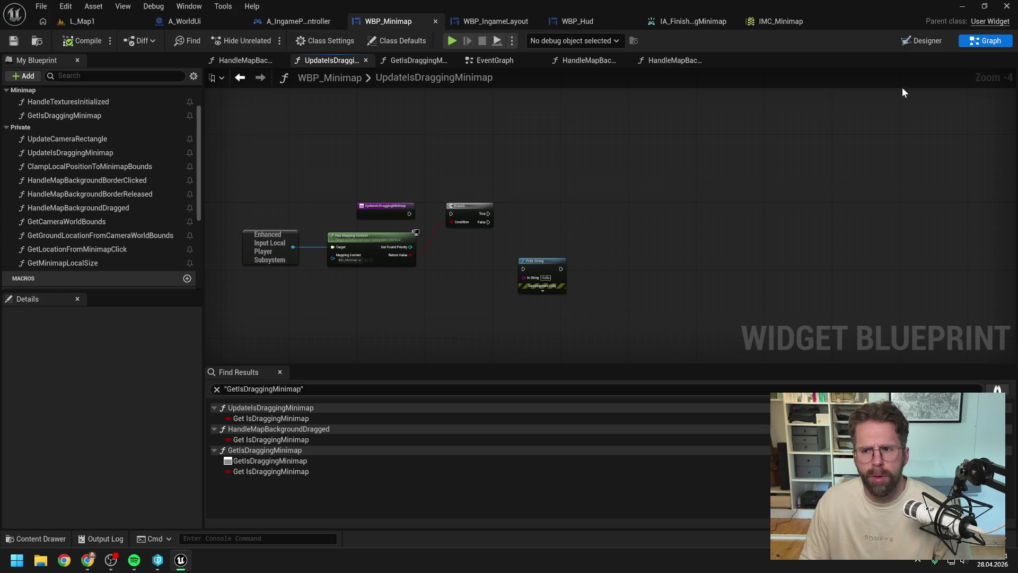
left_click(486, 60)
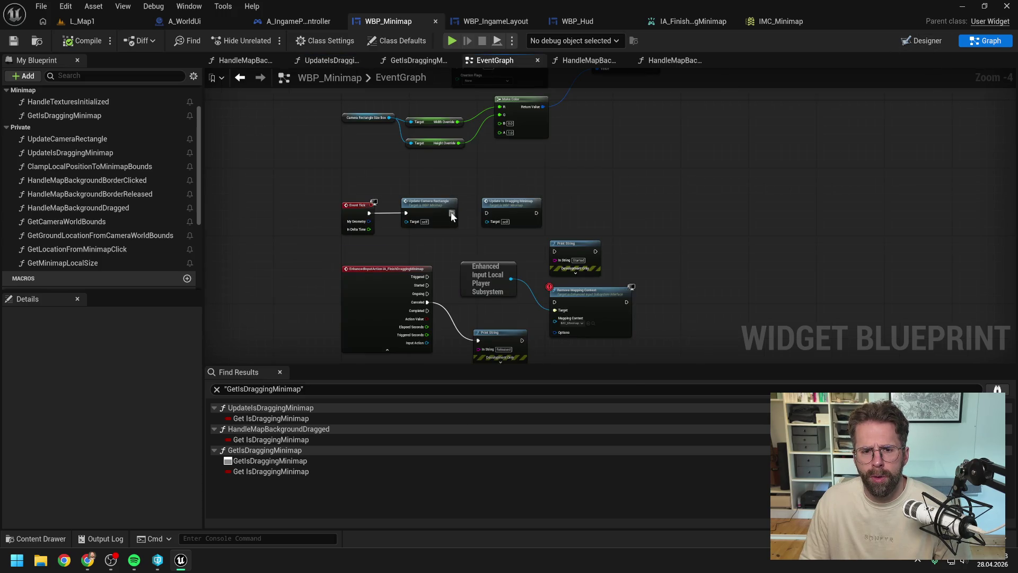
left_click_drag(451, 214, 489, 212)
double_click(504, 205)
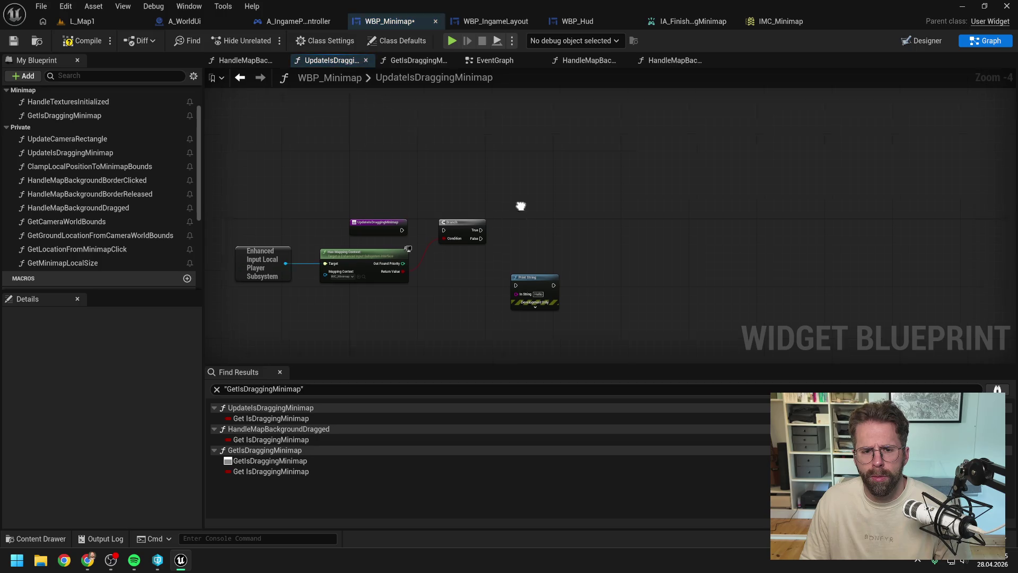
key("ctrl+v")
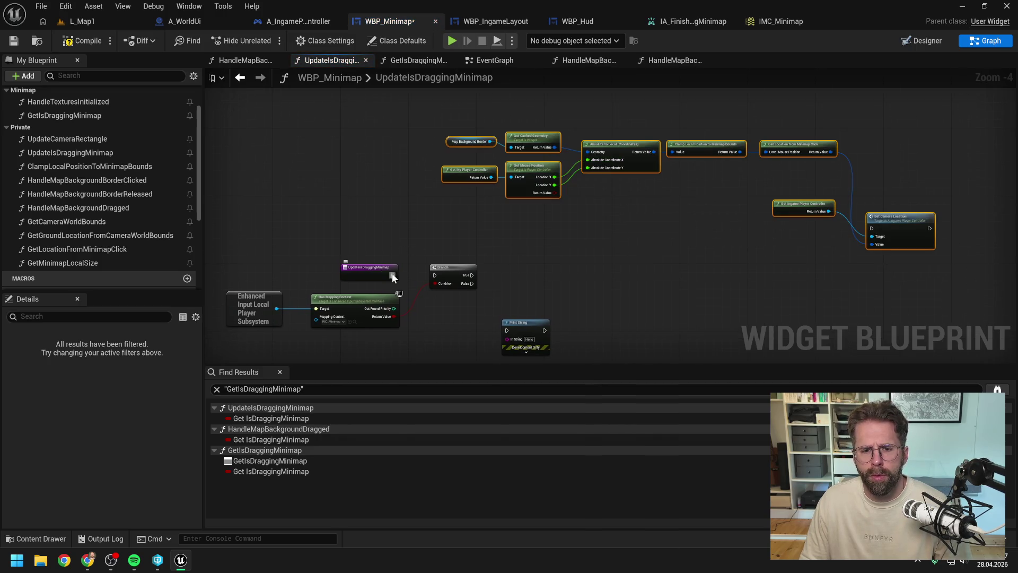
left_click_drag(393, 275, 871, 228)
mouse_move(370, 274)
left_mouse_down()
mouse_move(742, 224)
mouse_move(713, 226)
left_mouse_up()
left_click(456, 116)
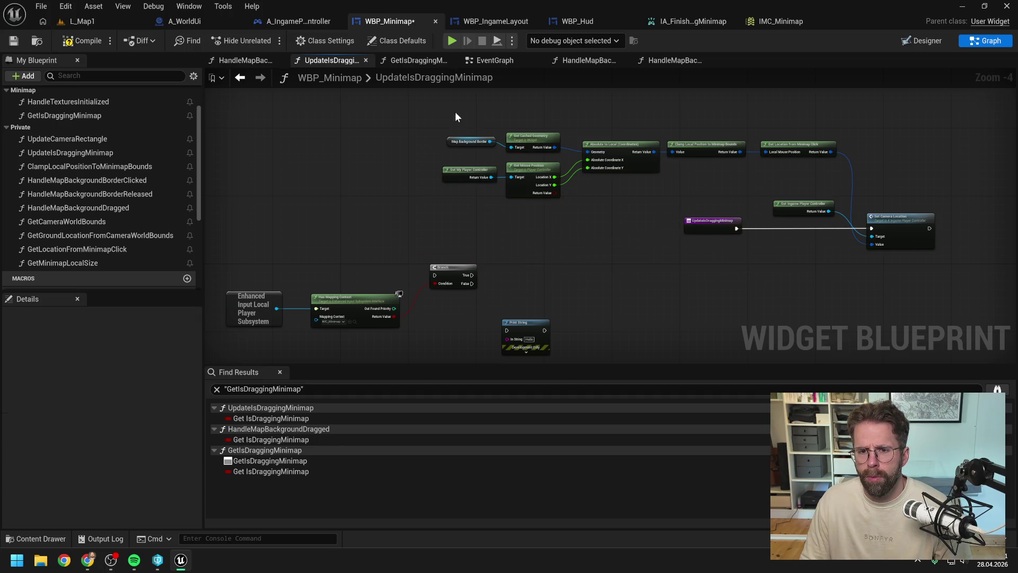
Delete the Has Mapping Context, Branch and Print nodes and compile WBP_Minimap.
left_click_drag(297, 249, 682, 277)
key("Delete")
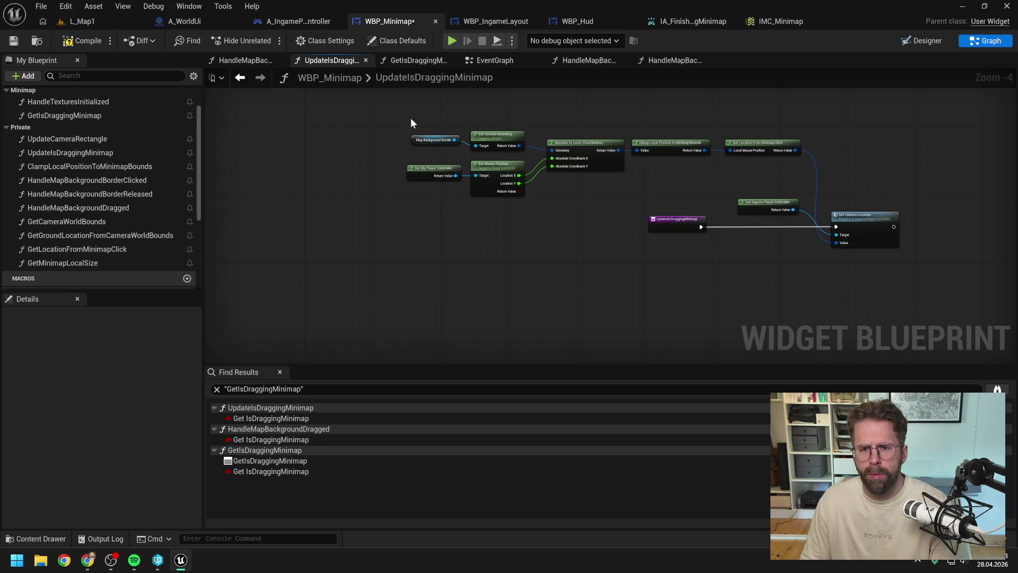
mouse_move(413, 123)
left_mouse_down()
mouse_move(764, 167)
mouse_move(756, 221)
mouse_move(768, 250)
left_mouse_up()
left_click(664, 153)
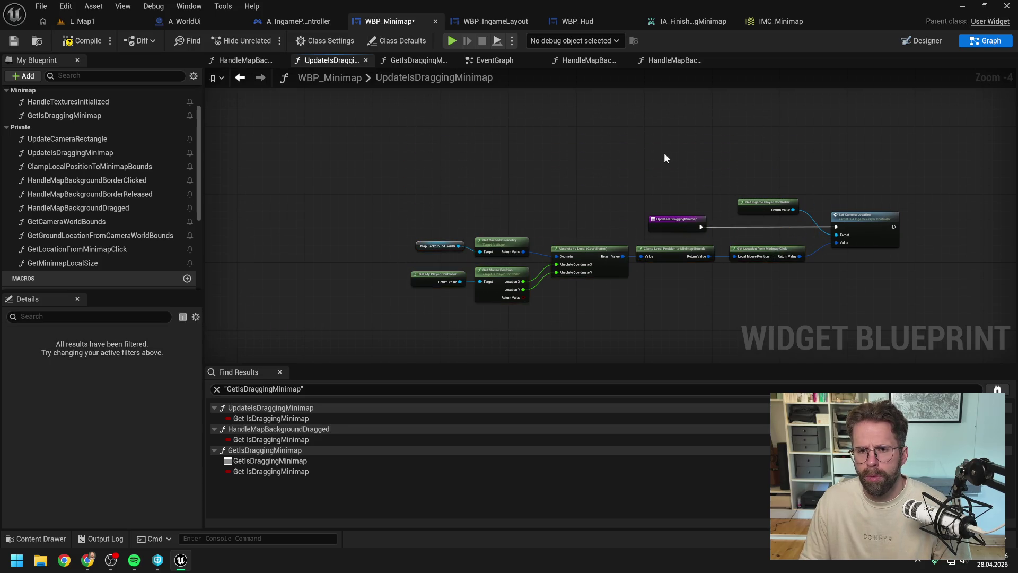
left_click(86, 43)
Glance at GetIsDraggingMinimap, then switch WBP_Minimap to its Designer layout.
left_click(416, 60)
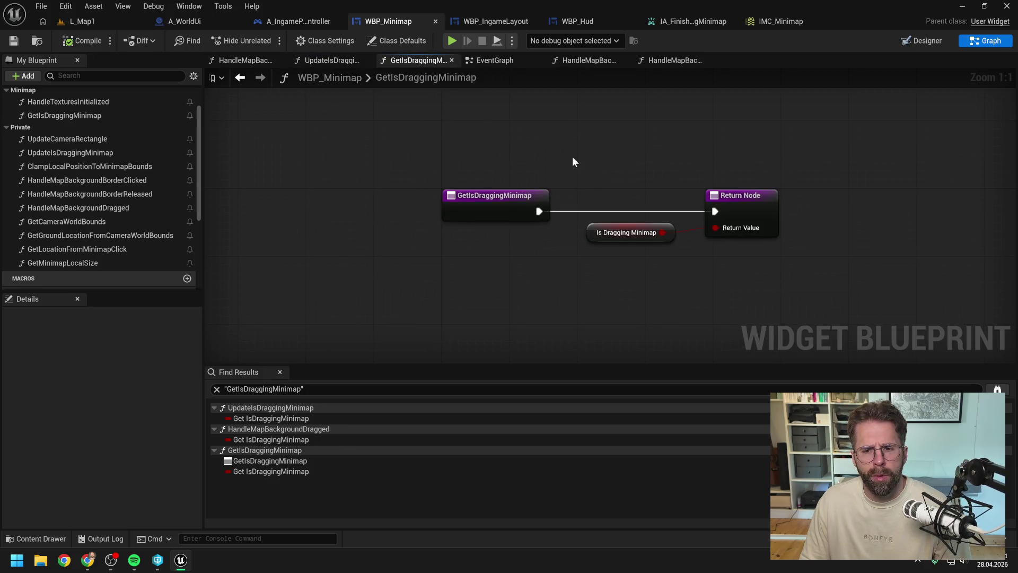
left_click(331, 61)
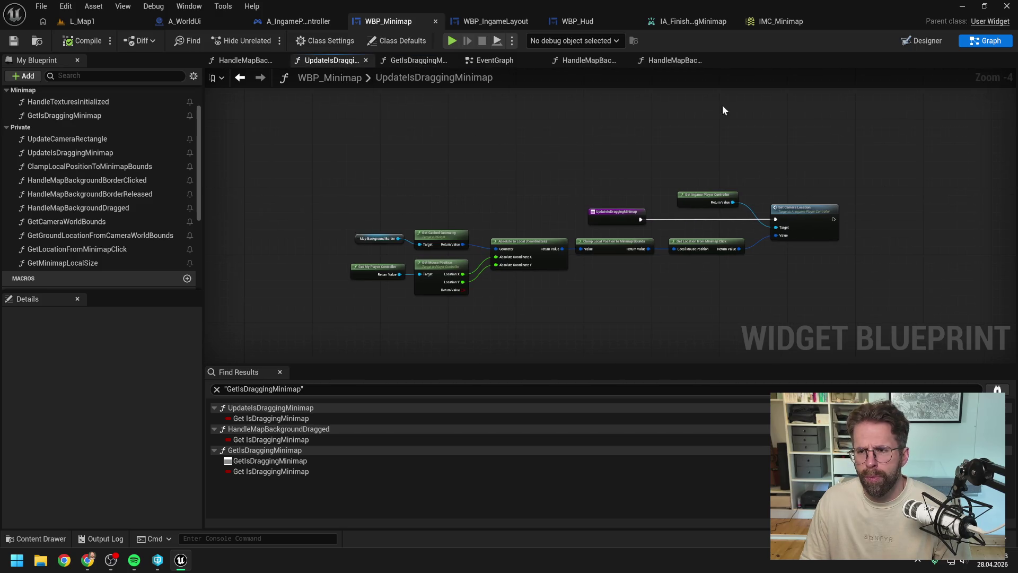
left_click(933, 40)
scroll(949, 267, "down", 10)
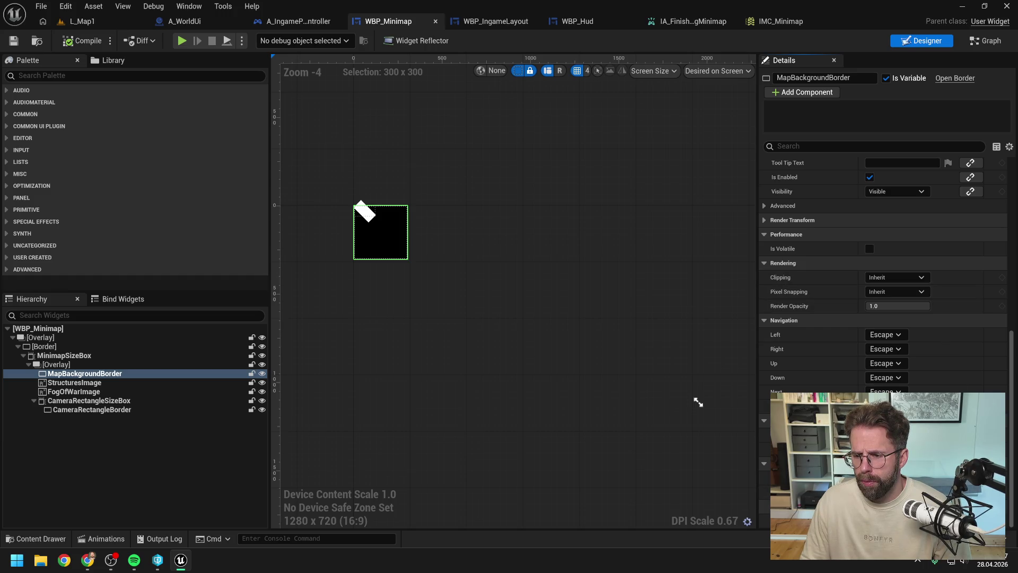
Compile WBP_Minimap and run a quick play-in-editor test in L_Map1.
left_click(91, 42)
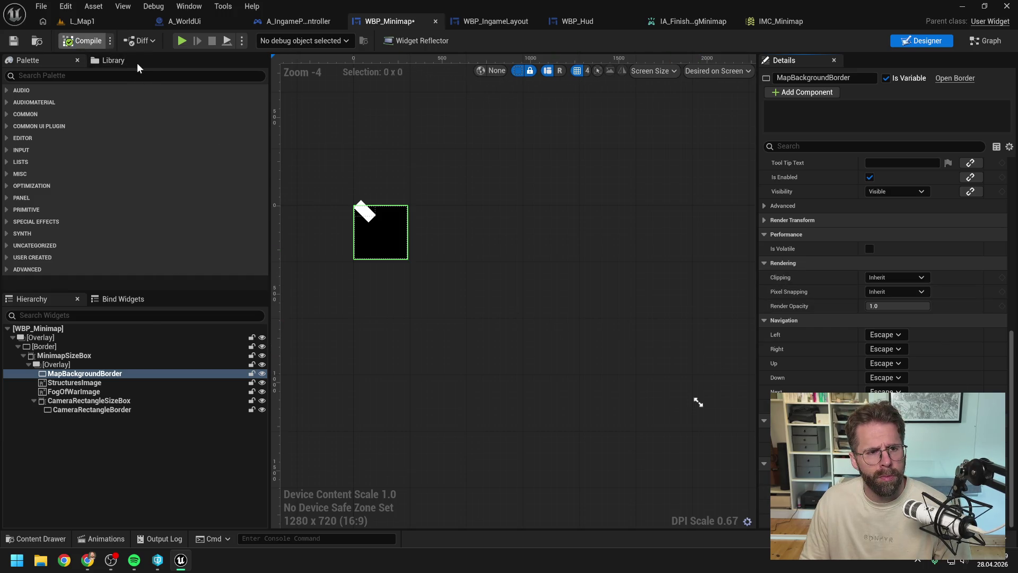
left_click(85, 22)
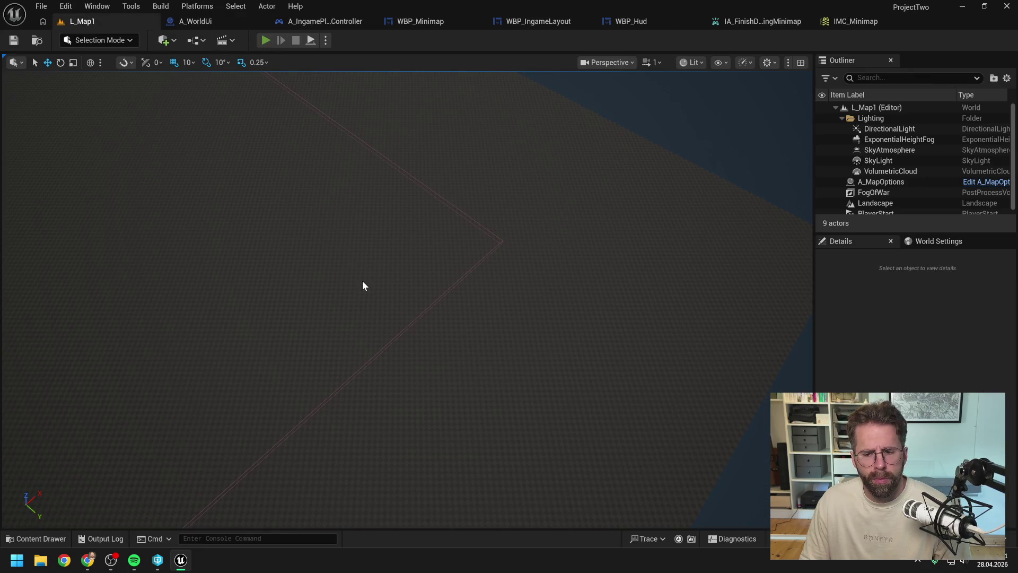
key("alt+p")
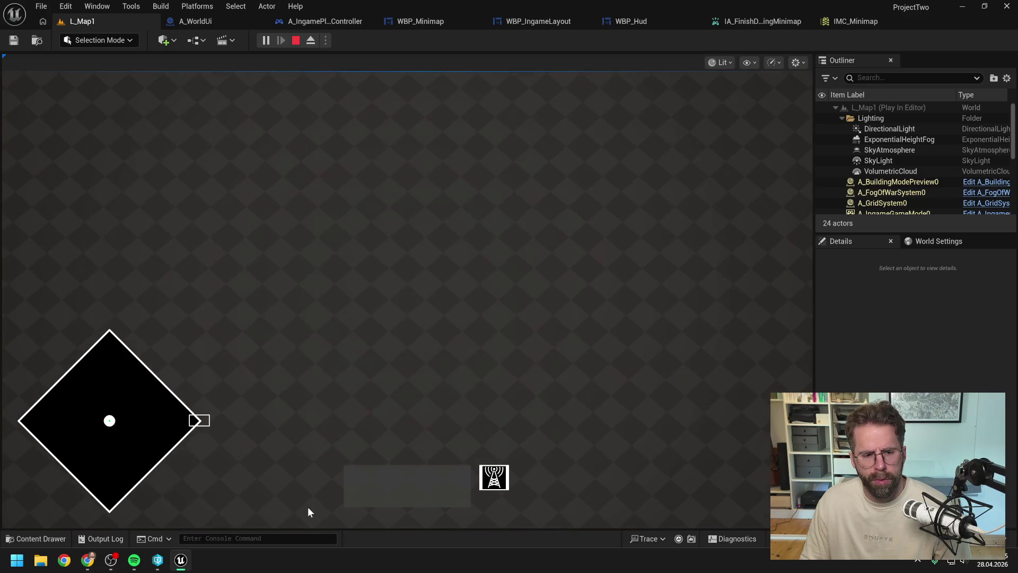
key("Escape")
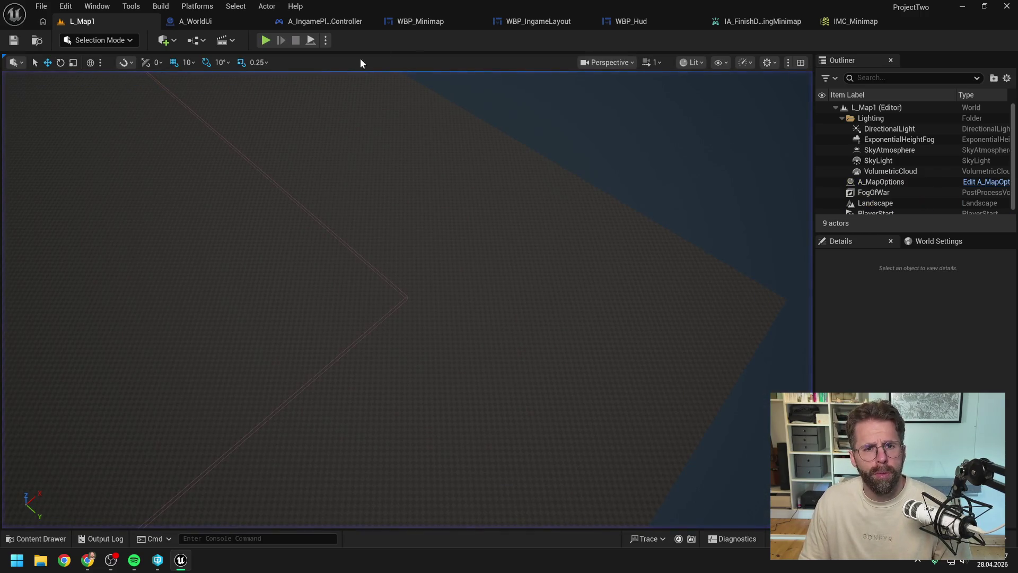
Inspect A_IngamePlayerController's GetIsDraggingMinimap, then reopen WBP_Minimap's graph view.
left_click(412, 21)
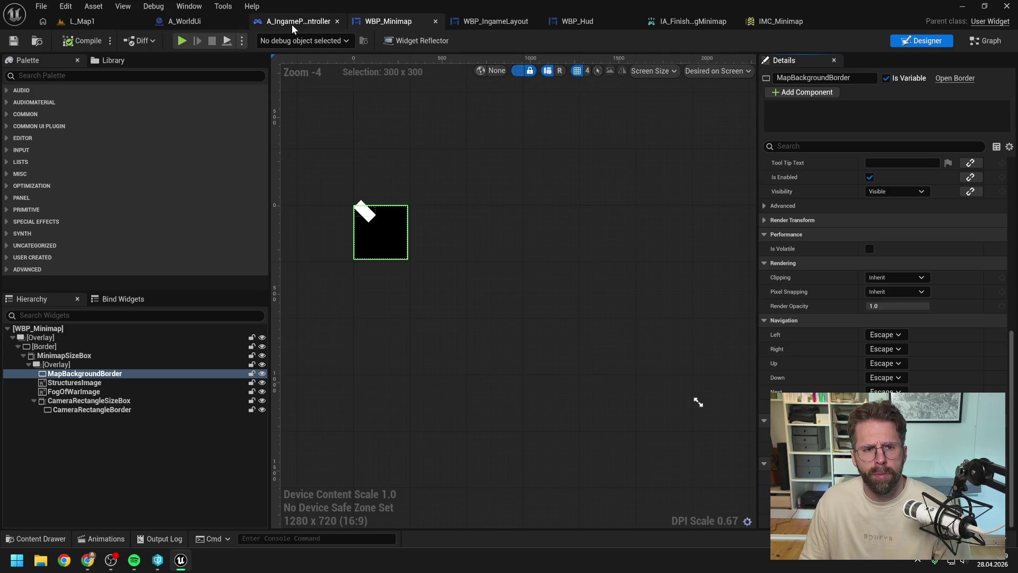
left_click(292, 24)
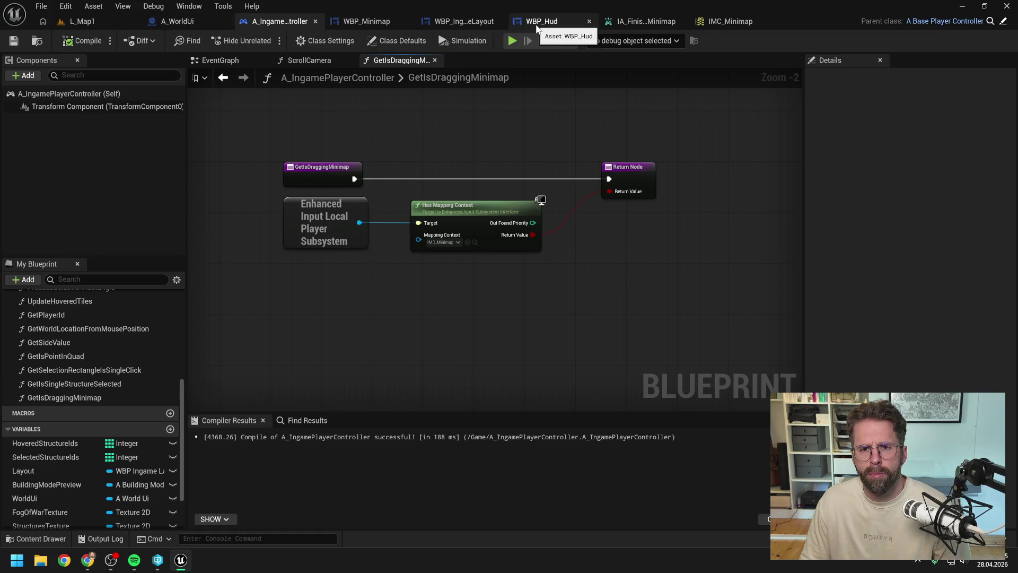
left_click(366, 21)
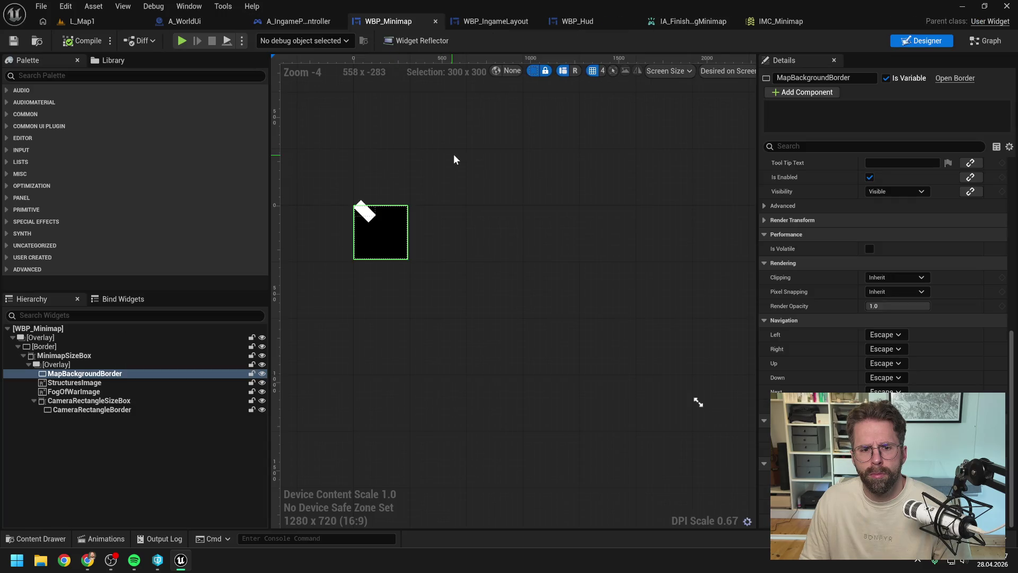
left_click(966, 41)
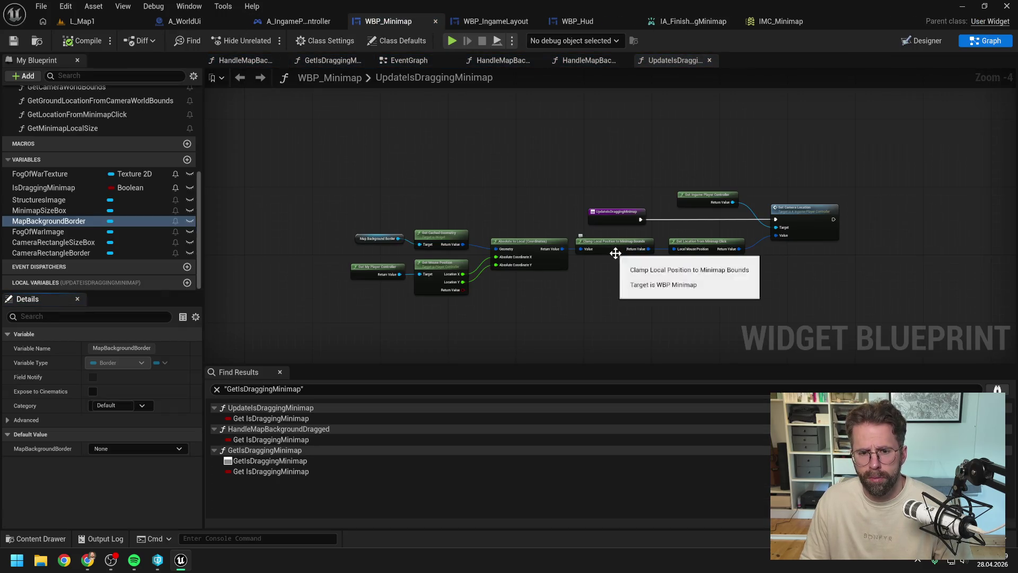
Place a pure Get Is Dragging Minimap call above the function entry and save the blueprints.
scroll(119, 161, "up", 2)
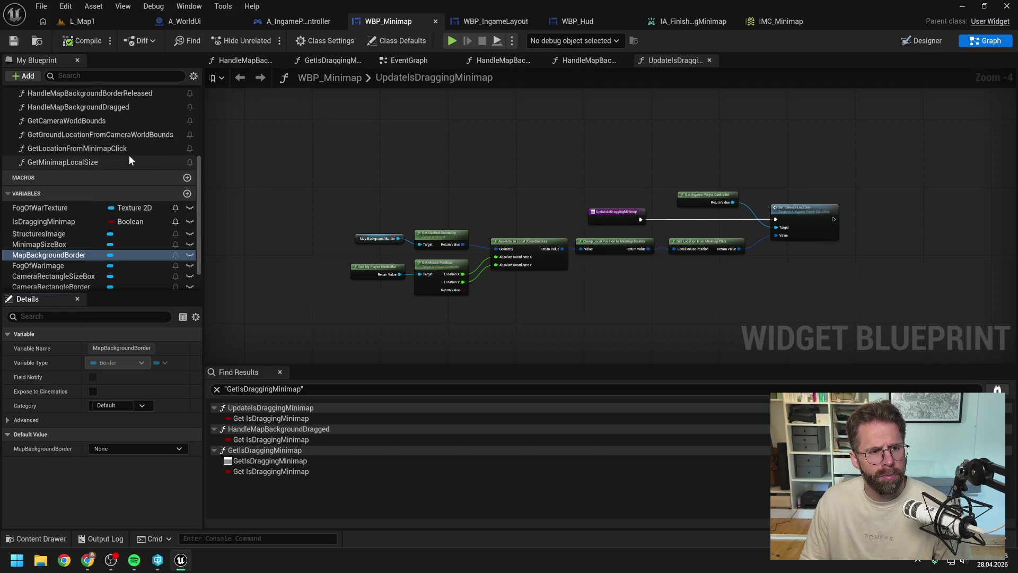
scroll(122, 158, "up", 2)
scroll(122, 158, "up", 4)
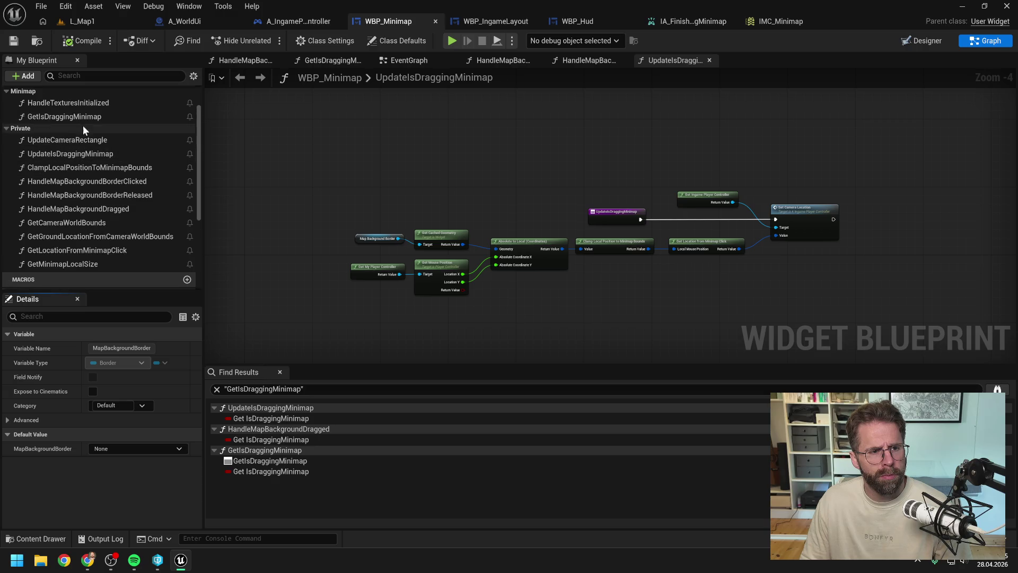
left_click(80, 117)
mouse_move(80, 117)
left_mouse_down()
mouse_move(317, 211)
mouse_move(318, 194)
mouse_move(444, 193)
left_mouse_up()
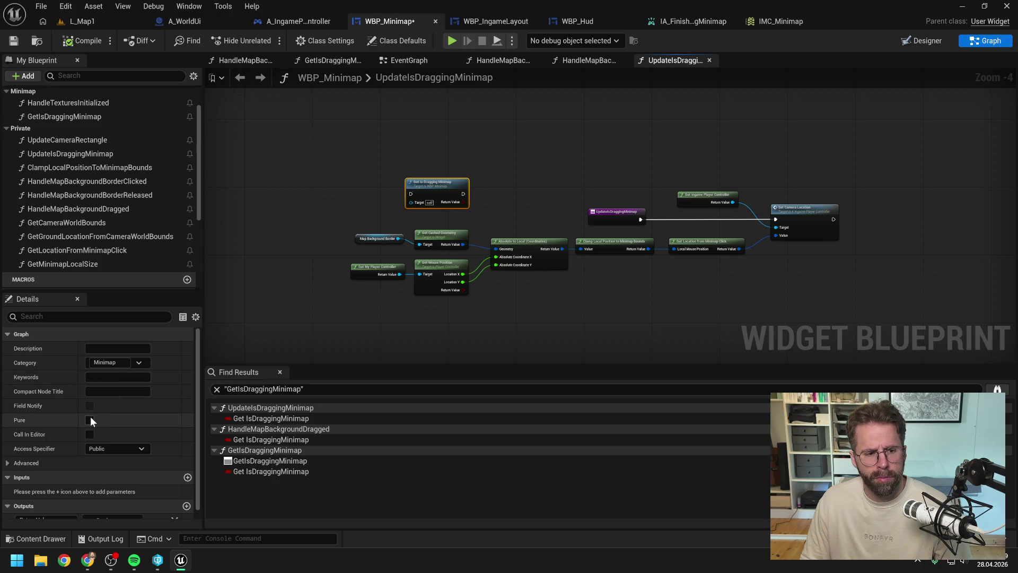
left_click(89, 420)
key("ctrl+shift+s")
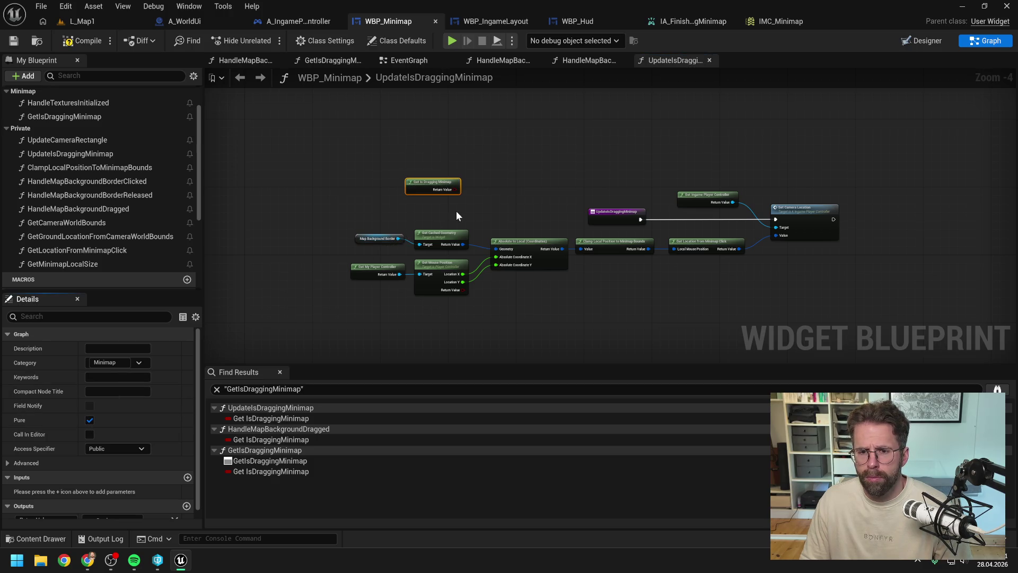
mouse_move(448, 191)
left_mouse_down()
mouse_move(625, 273)
mouse_move(646, 232)
mouse_move(622, 182)
left_mouse_up()
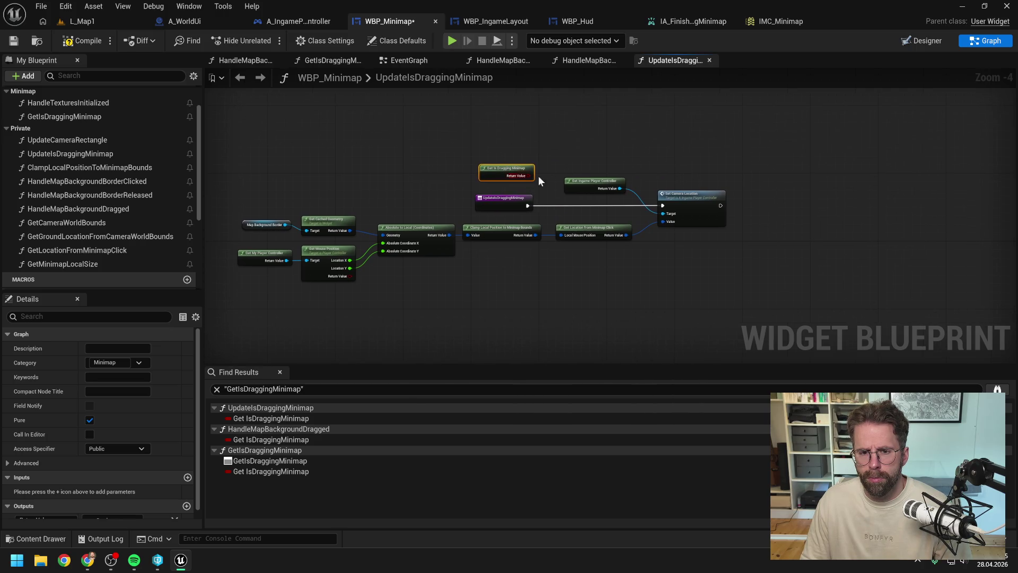
Branch on its Return Value, routing the entry into the Branch and True into Set Camera Location.
left_click_drag(539, 181, 691, 245)
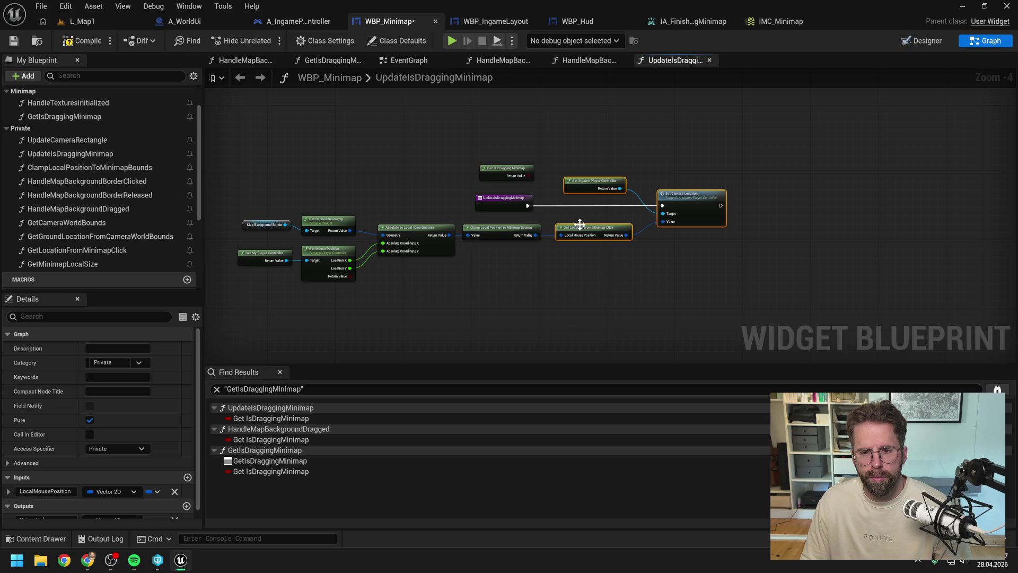
left_click_drag(529, 175, 553, 153)
type("bra")
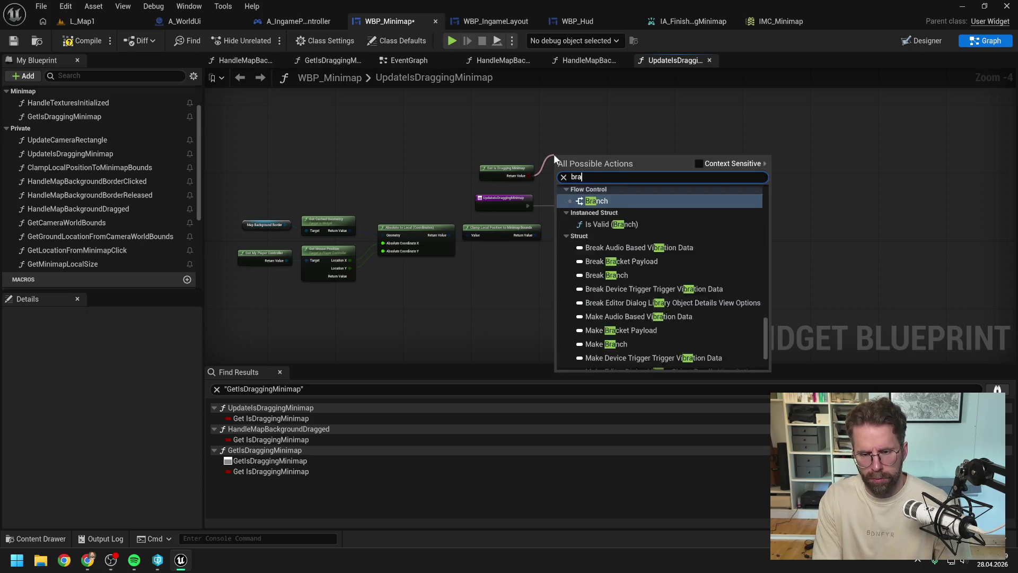
key("Return")
mouse_move(528, 205)
left_mouse_down()
mouse_move(554, 161)
mouse_move(577, 202)
left_mouse_up()
left_click_drag(616, 153, 668, 238)
left_click_drag(678, 203, 729, 202)
left_click(648, 249)
left_click_drag(593, 205, 715, 205)
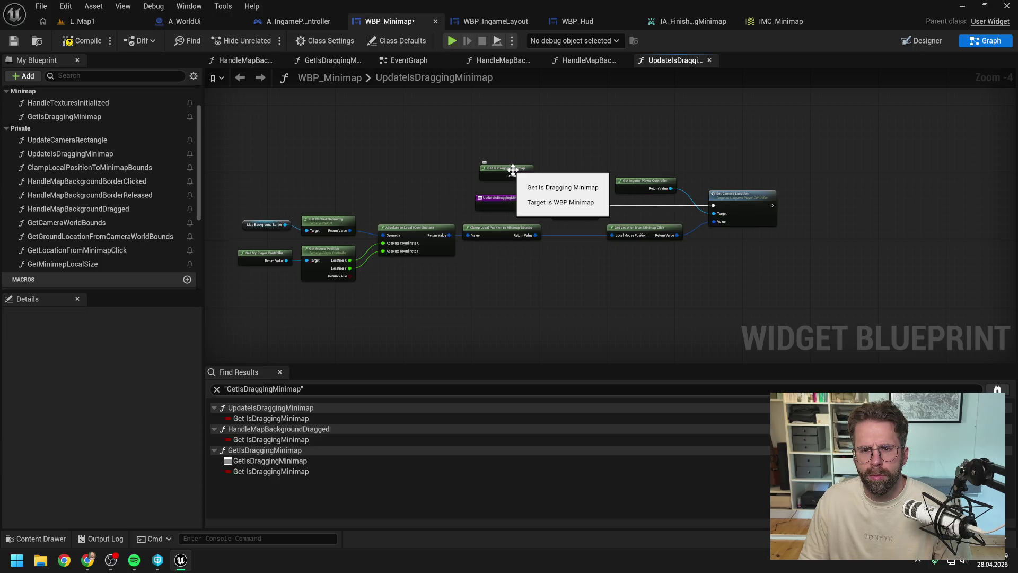
left_click(587, 61)
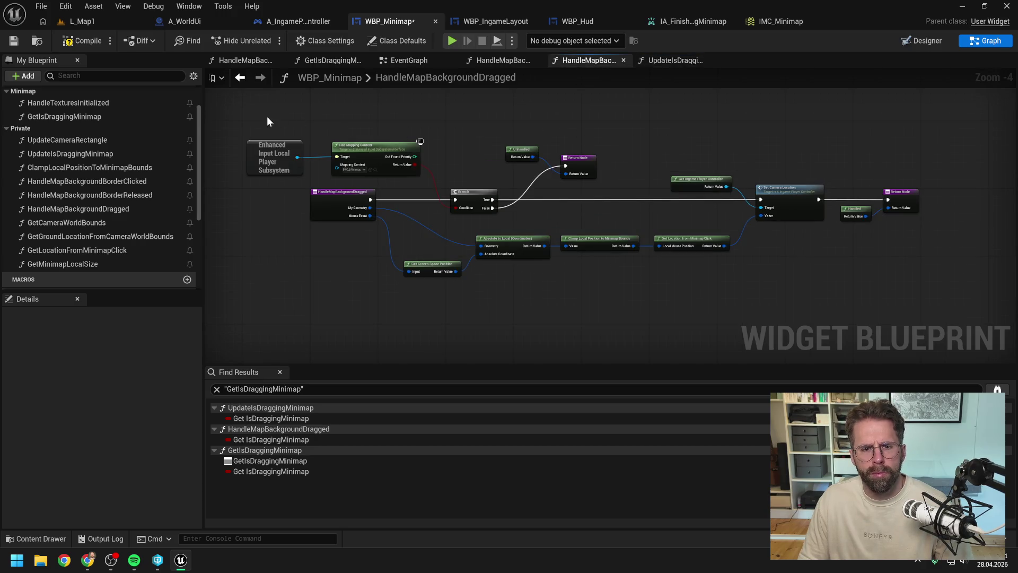
Delete the Is Dragging Minimap variable node in GetIsDraggingMinimap, then compile and save WBP_Minimap.
left_click(660, 59)
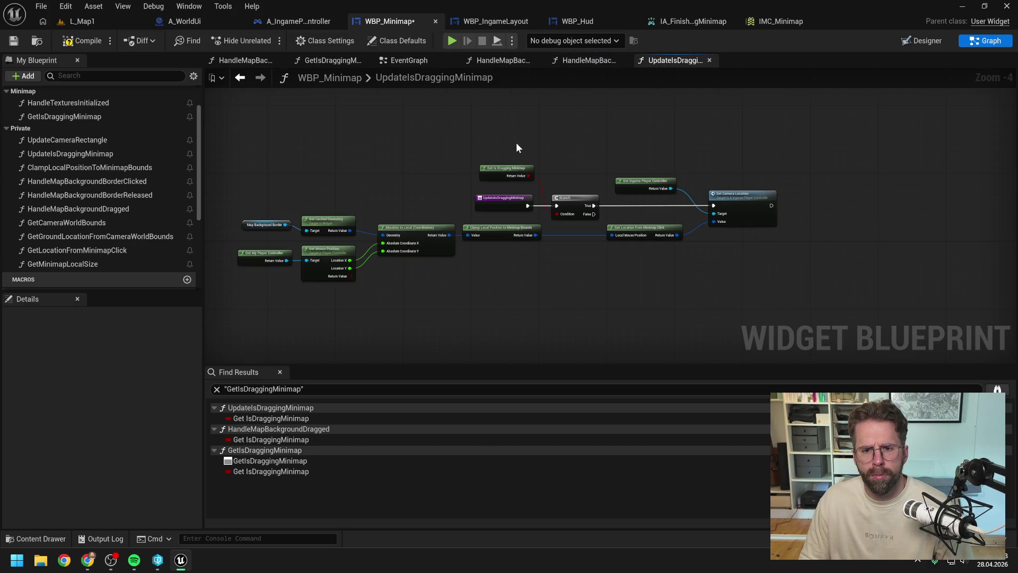
double_click(507, 168)
key("ctrl+v")
mouse_move(663, 295)
left_mouse_down()
mouse_move(645, 295)
mouse_move(715, 227)
left_mouse_up()
left_click_drag(608, 233, 625, 250)
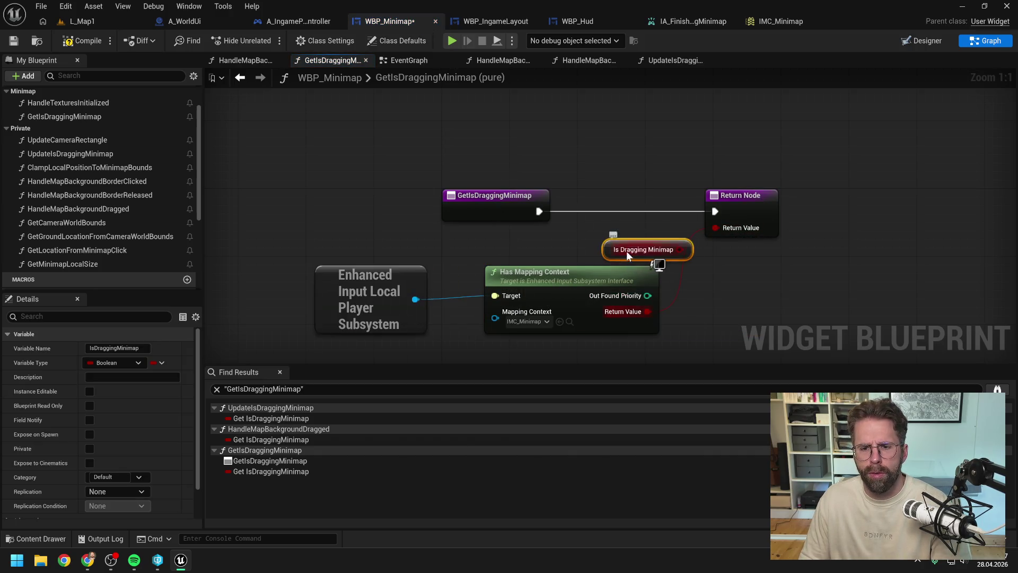
key("Delete")
left_click(82, 41)
Close the HandleMapBackgroundDragged graph, review the other minimap graphs, and return to the L_Map1 level.
left_click(655, 60)
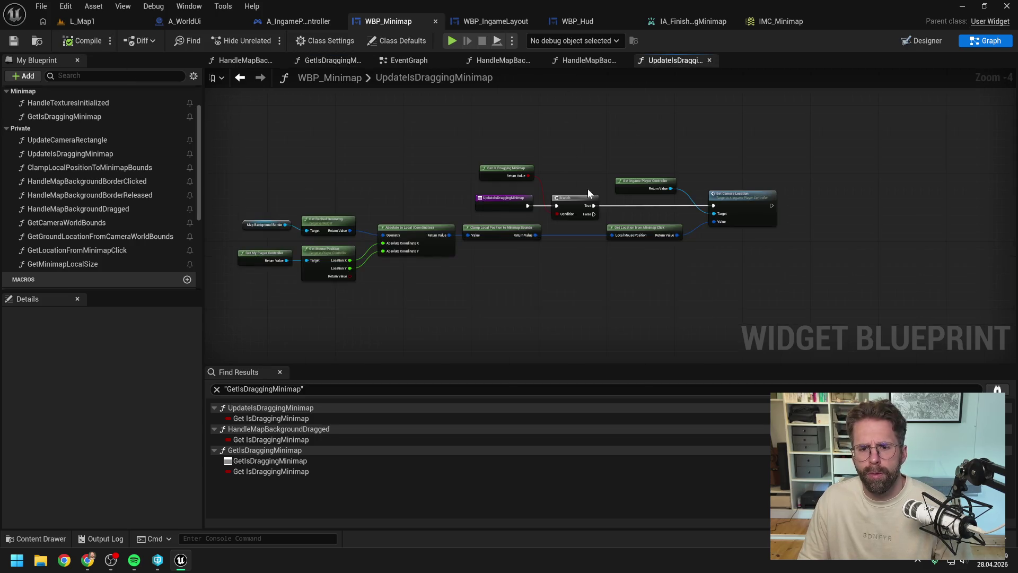
left_click(582, 62)
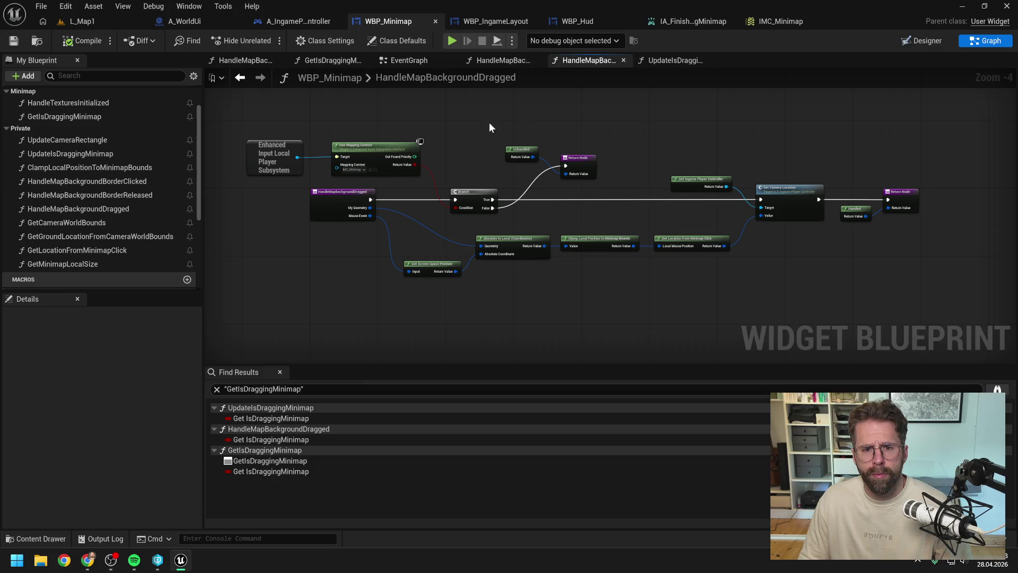
left_click_drag(488, 123, 545, 129)
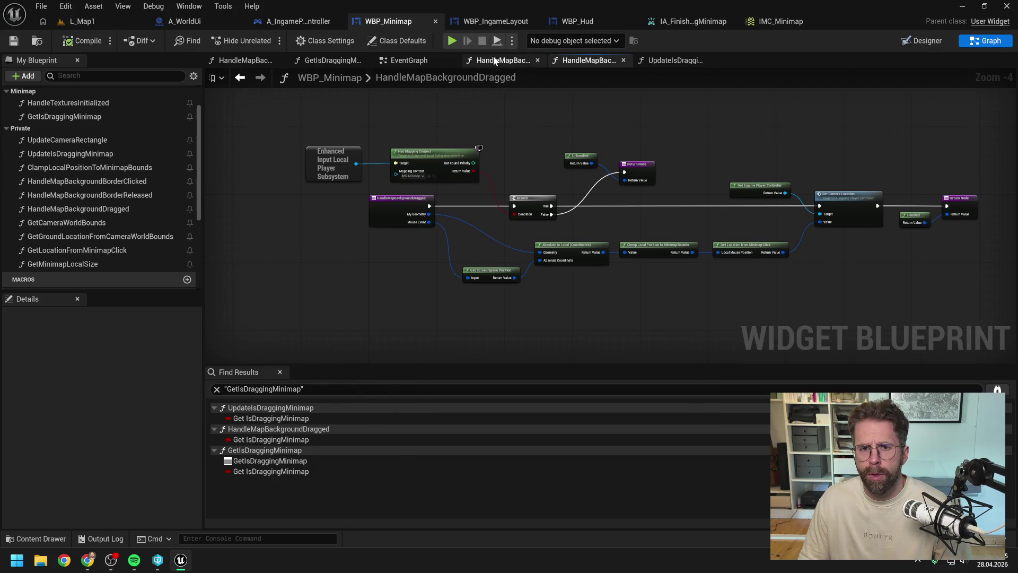
left_click(623, 59)
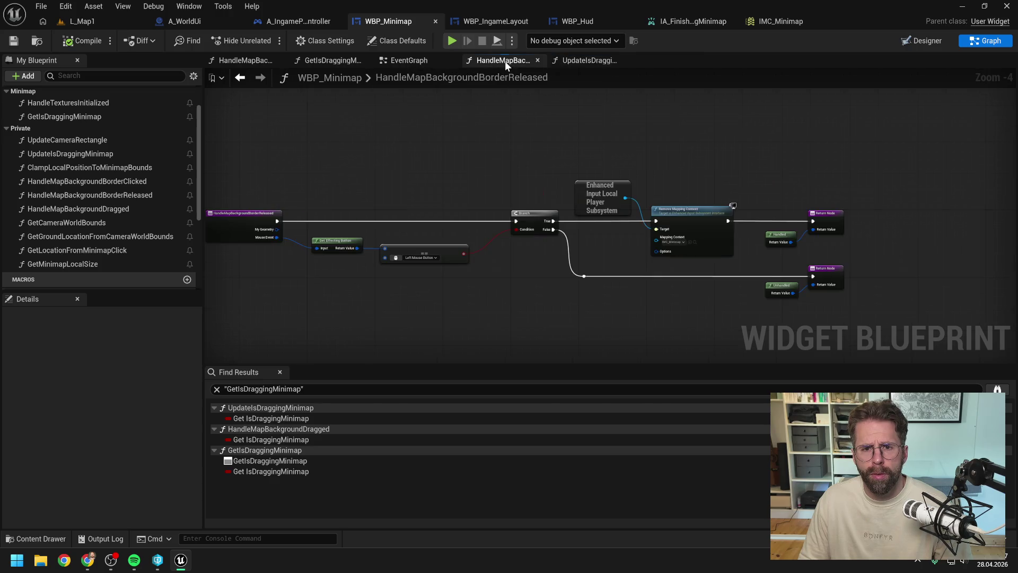
left_click_drag(488, 163, 557, 159)
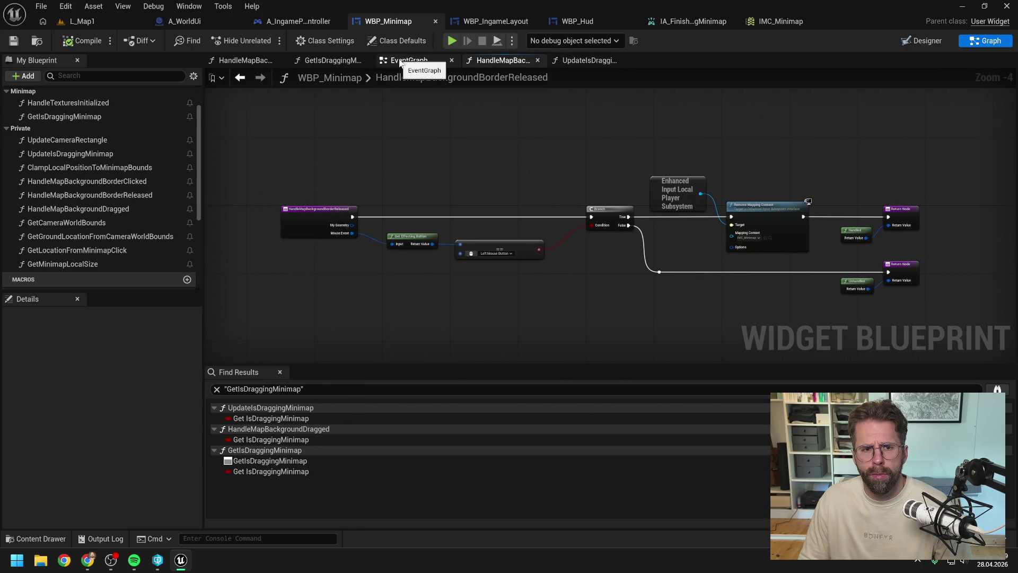
left_click(332, 60)
scroll(546, 142, "down", 1)
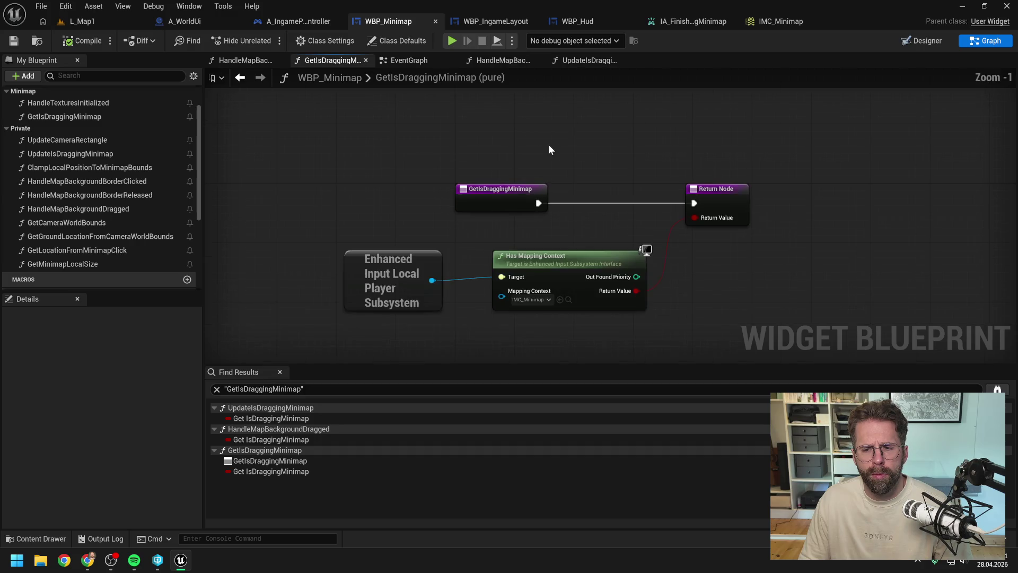
left_click(244, 61)
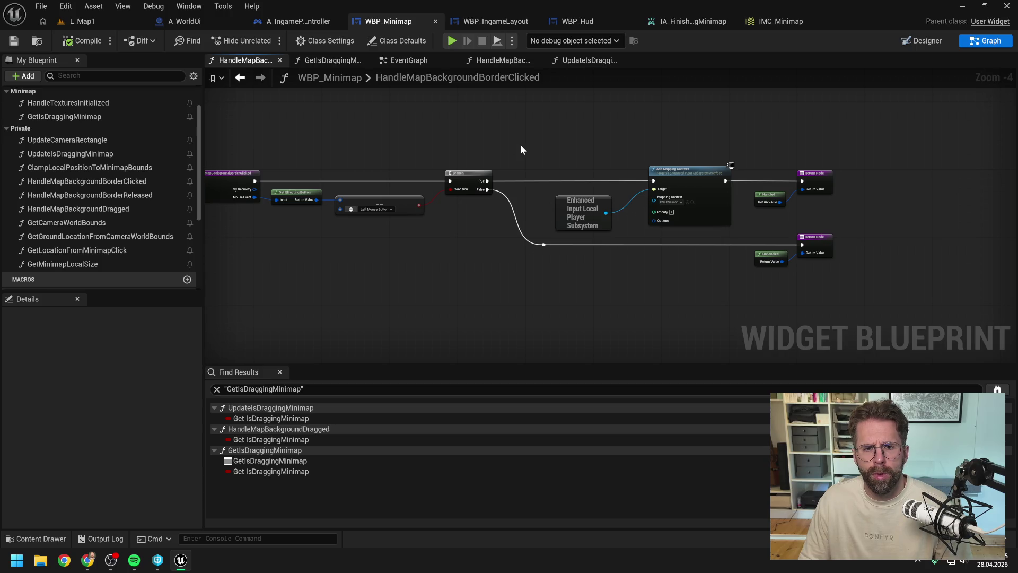
left_click(90, 21)
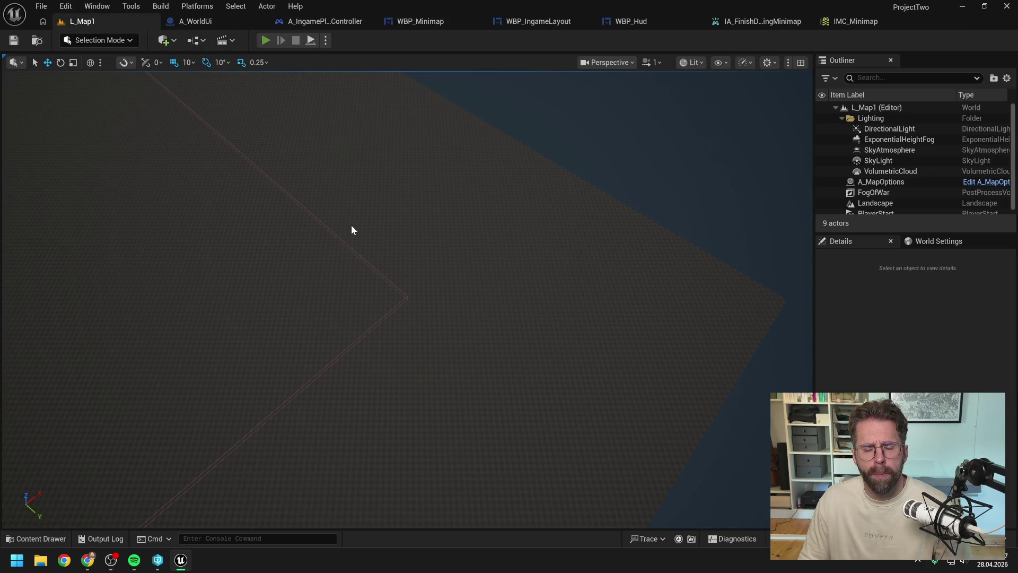
key("alt+p")
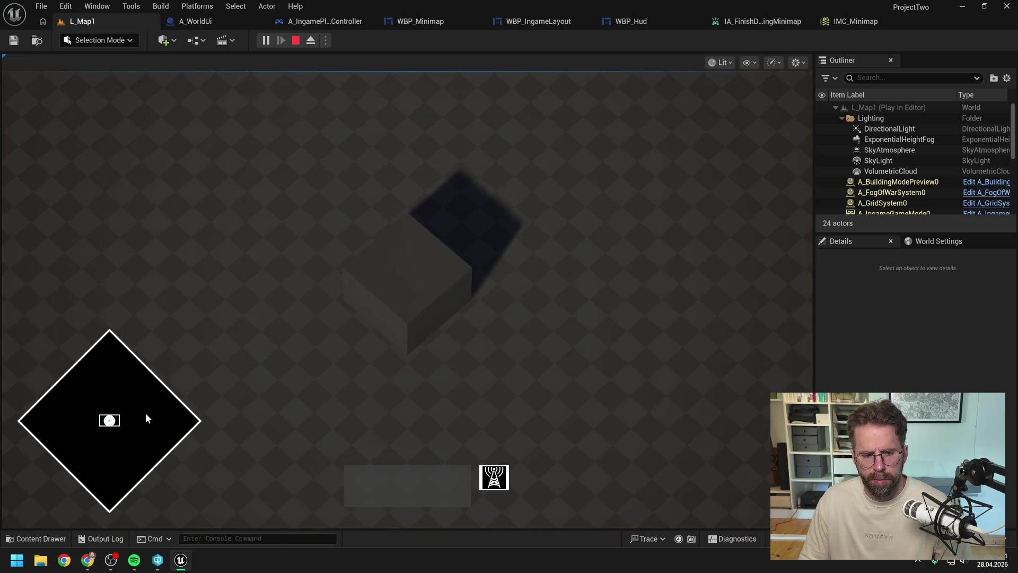
mouse_move(109, 403)
left_mouse_down()
mouse_move(231, 461)
mouse_move(535, 367)
mouse_move(65, 447)
mouse_move(167, 520)
mouse_move(157, 465)
mouse_move(349, 454)
mouse_move(609, 397)
mouse_move(138, 287)
mouse_move(225, 345)
mouse_move(497, 304)
mouse_move(372, 320)
mouse_move(127, 409)
mouse_move(717, 237)
left_mouse_up()
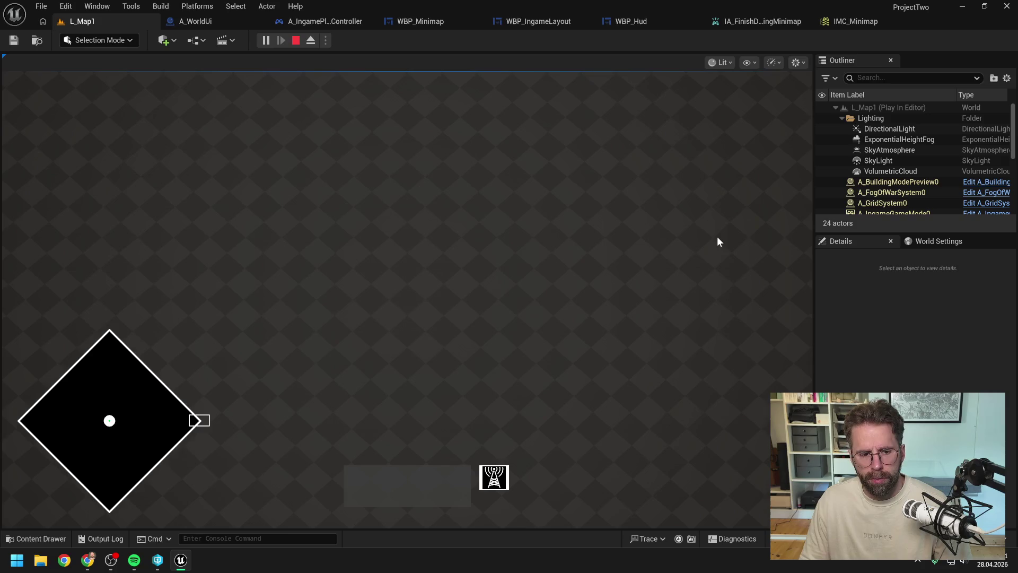
left_click_drag(554, 192, 336, 155)
left_click_drag(361, 195, 585, 346)
mouse_move(481, 281)
left_mouse_down()
mouse_move(423, 180)
mouse_move(591, 419)
left_mouse_up()
mouse_move(400, 314)
left_mouse_down()
mouse_move(305, 258)
mouse_move(78, 233)
left_mouse_up()
mouse_move(116, 427)
left_mouse_down()
mouse_move(109, 470)
mouse_move(226, 443)
left_mouse_up()
key("Escape")
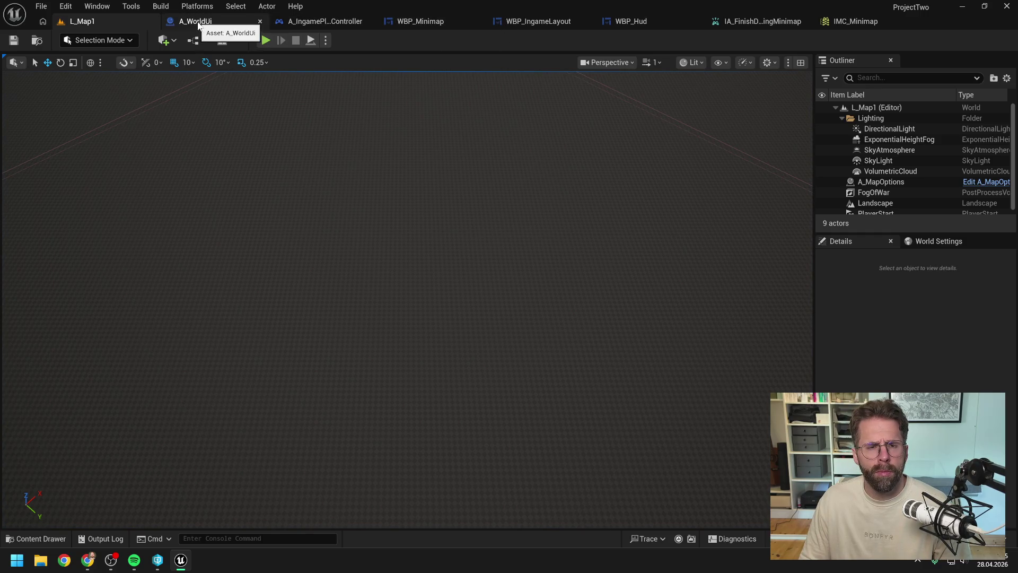
Check A_IngamePlayerController, A_WorldUi and WBP_Hud, moving WBP_Hud's Get Is Dragging Minimap node down.
left_click(324, 21)
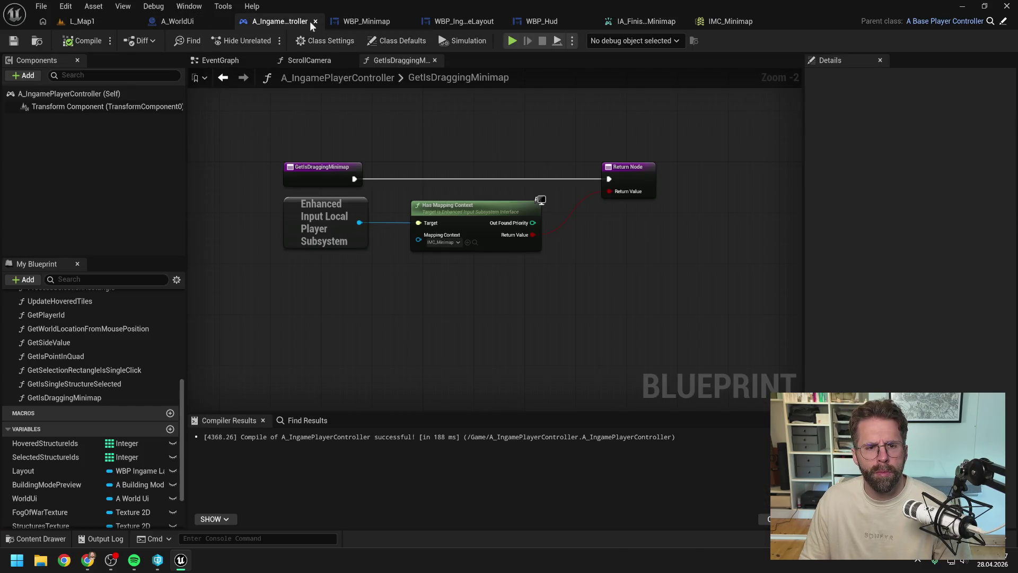
left_click(186, 23)
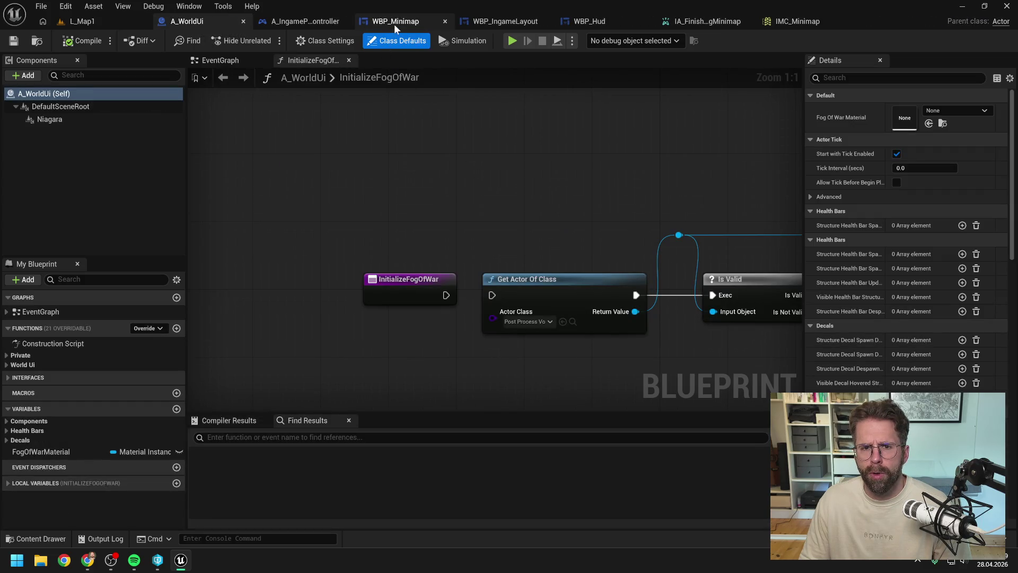
left_click(583, 22)
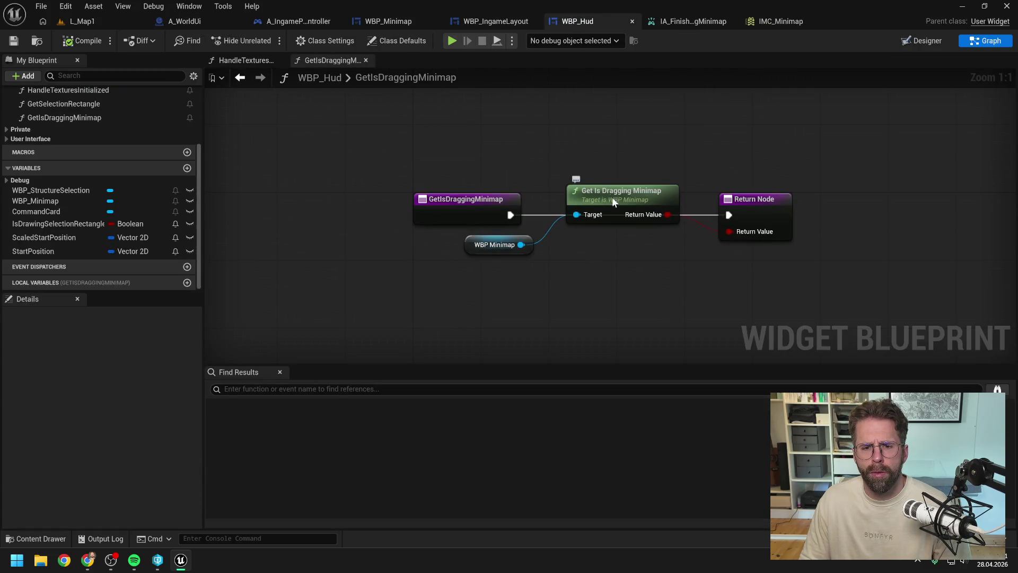
left_click_drag(612, 197, 612, 238)
left_click(550, 137)
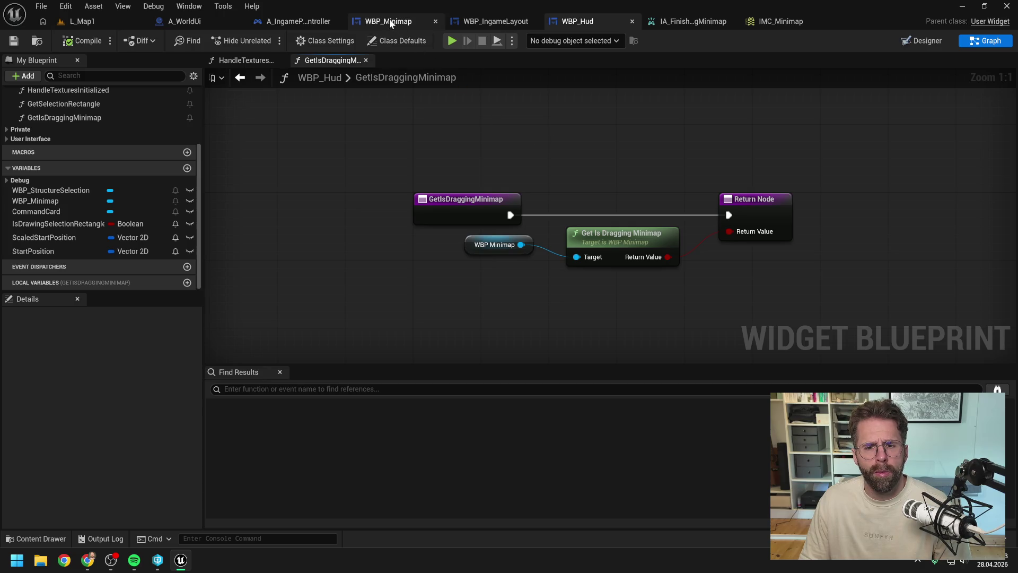
Review WBP_Minimap's EventGraph, BorderReleased and HandleMapBackgroundDragged graphs, ending on UpdateIsDraggingMinimap.
left_click(389, 21)
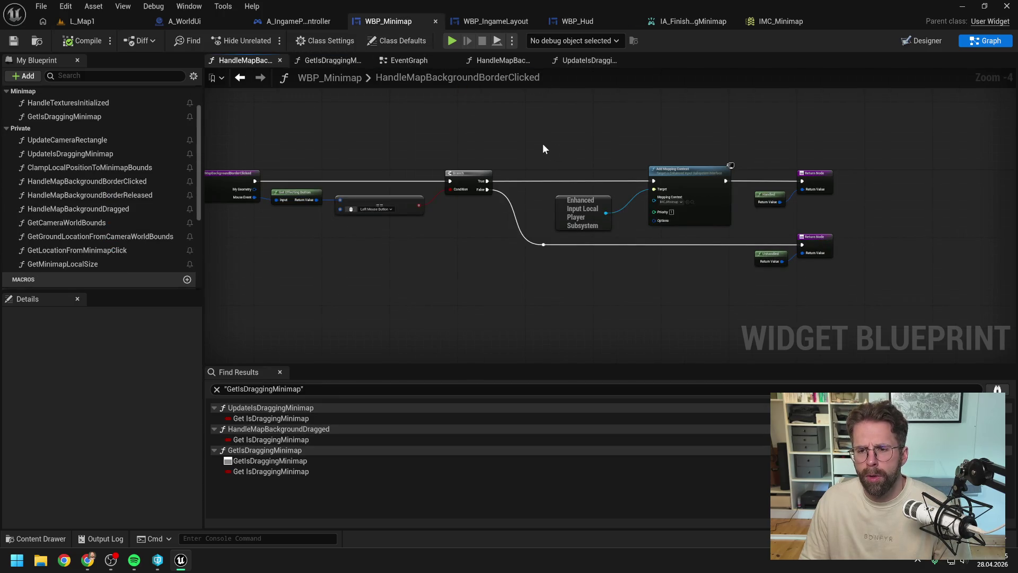
mouse_move(543, 144)
left_mouse_down()
mouse_move(640, 142)
mouse_move(606, 141)
left_mouse_up()
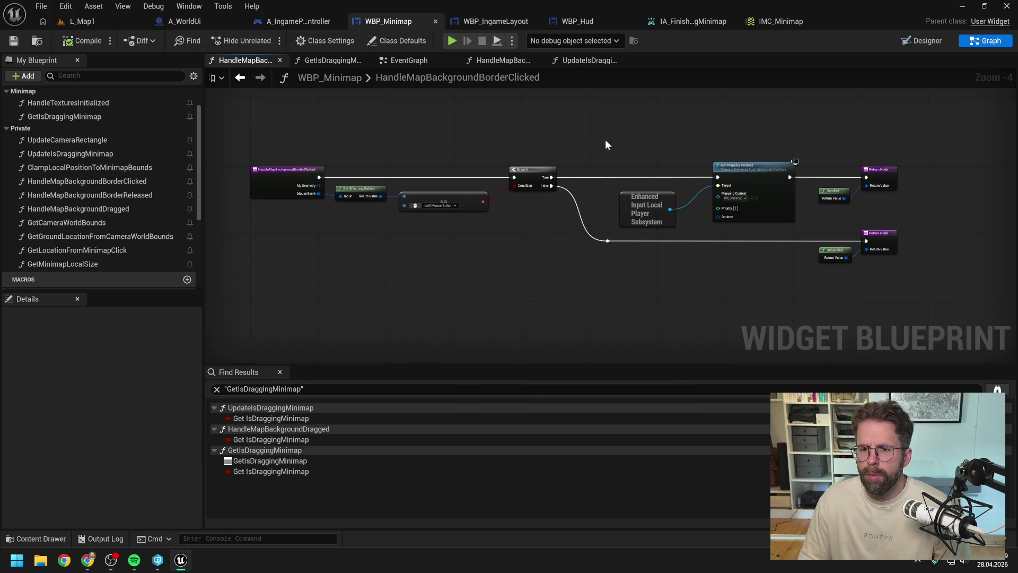
left_click(389, 62)
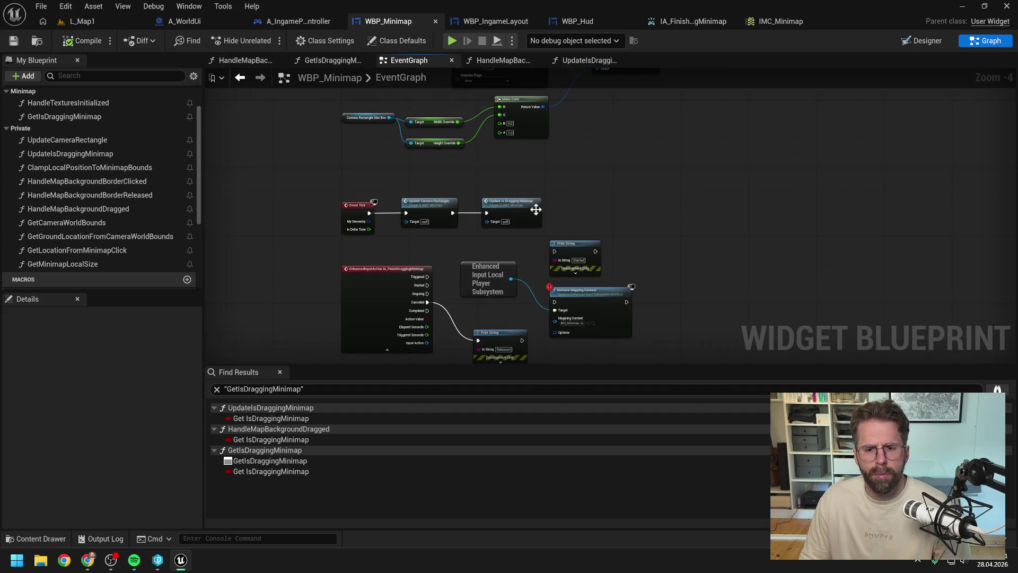
left_click(521, 63)
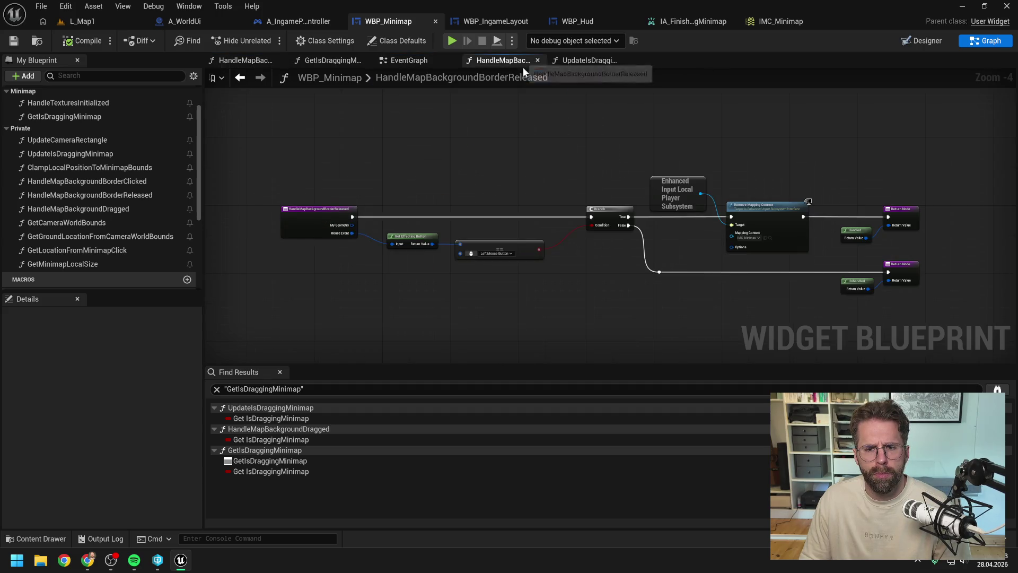
left_click_drag(578, 159, 547, 159)
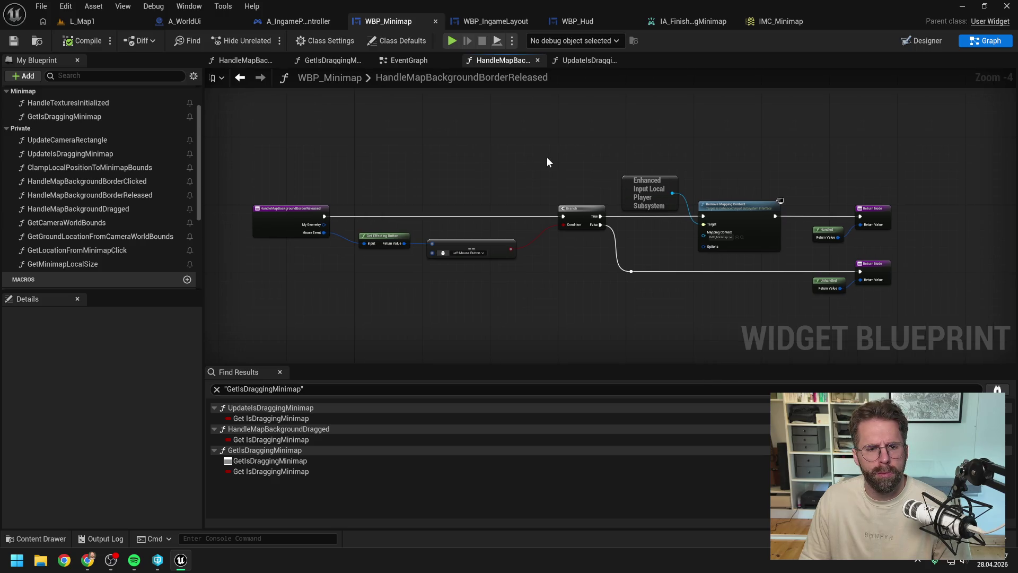
left_click(409, 61)
double_click(514, 208)
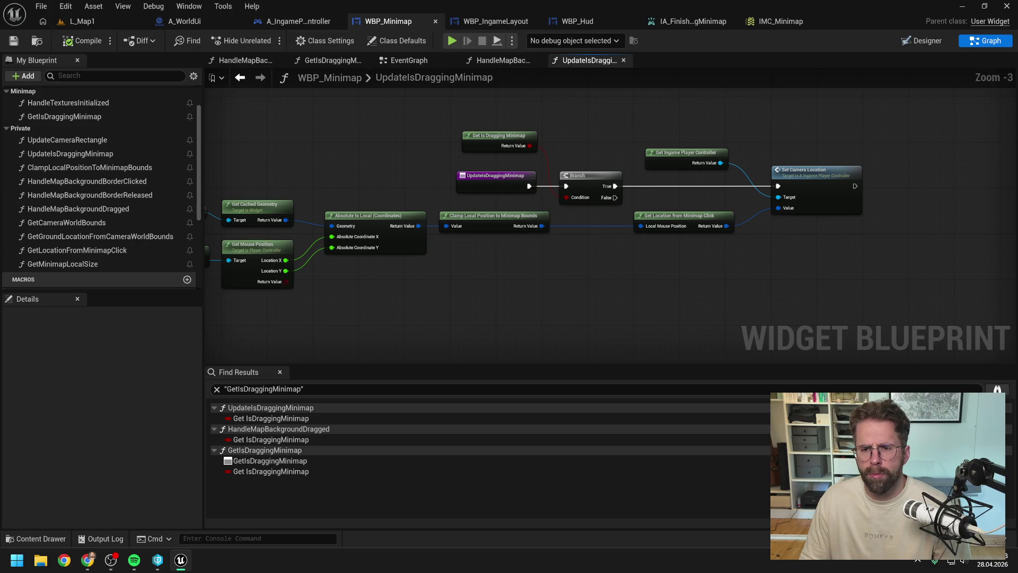
left_click_drag(530, 262, 622, 262)
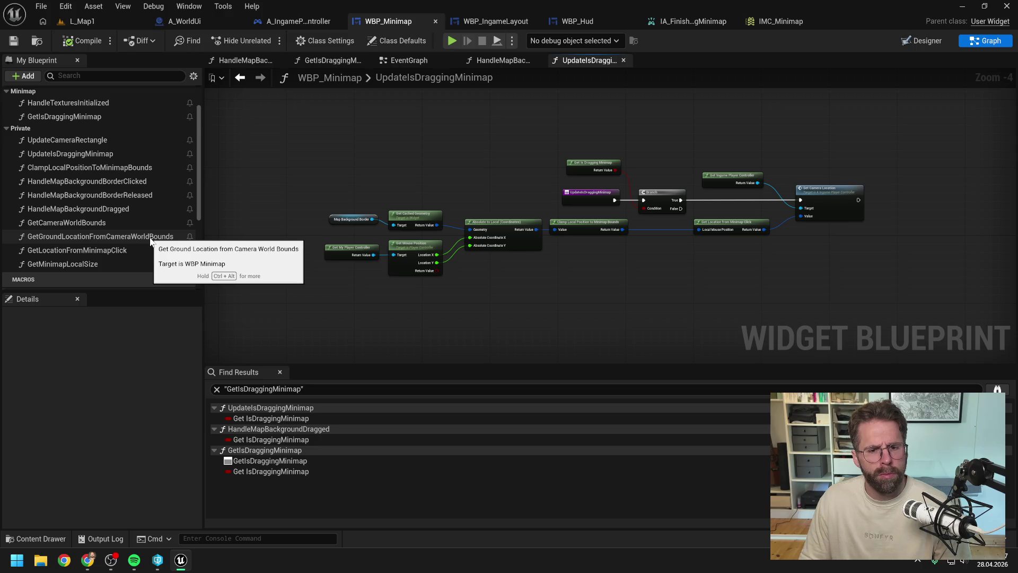
double_click(123, 209)
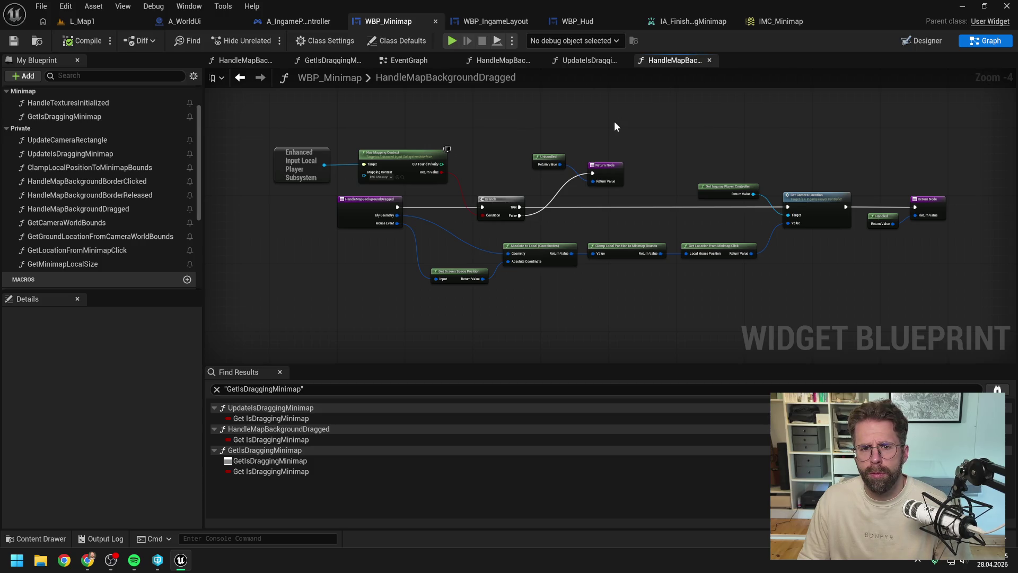
left_click(582, 61)
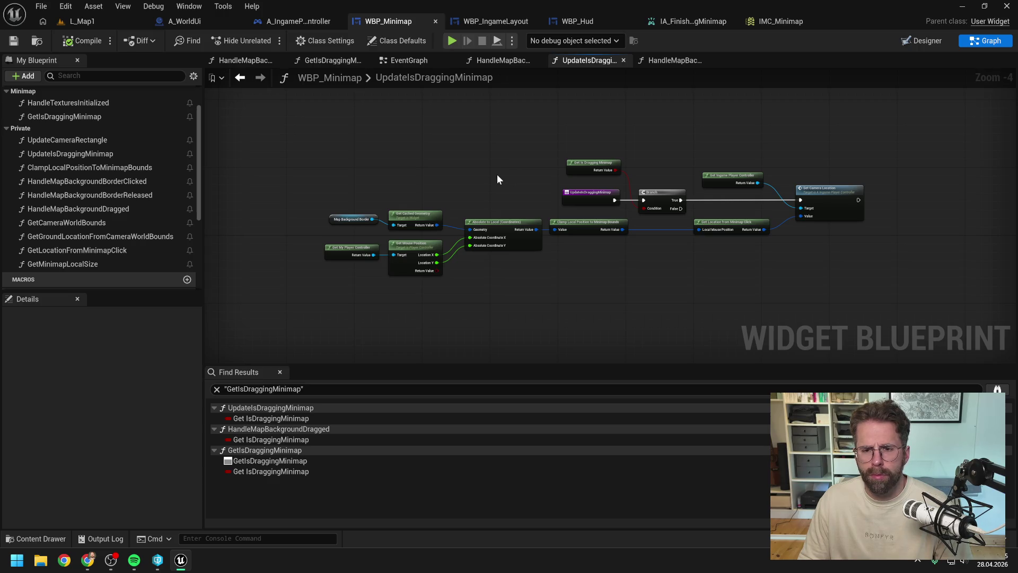
Nudge Clamp Local Position slightly right, then return to L_Map1 and start a Play-In-Editor session.
left_click_drag(584, 224, 606, 225)
left_click(590, 281)
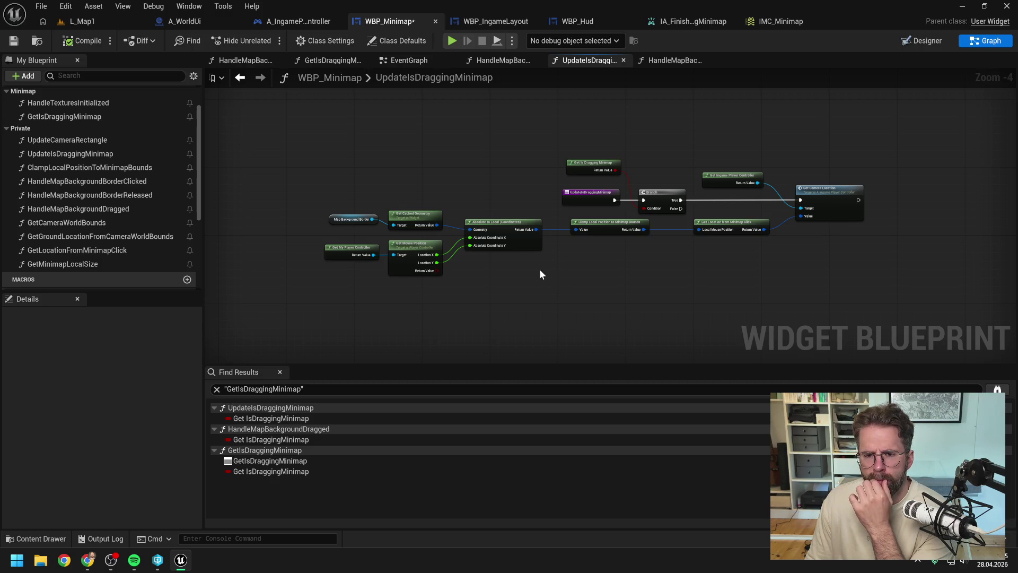
left_click(90, 21)
key("alt+p")
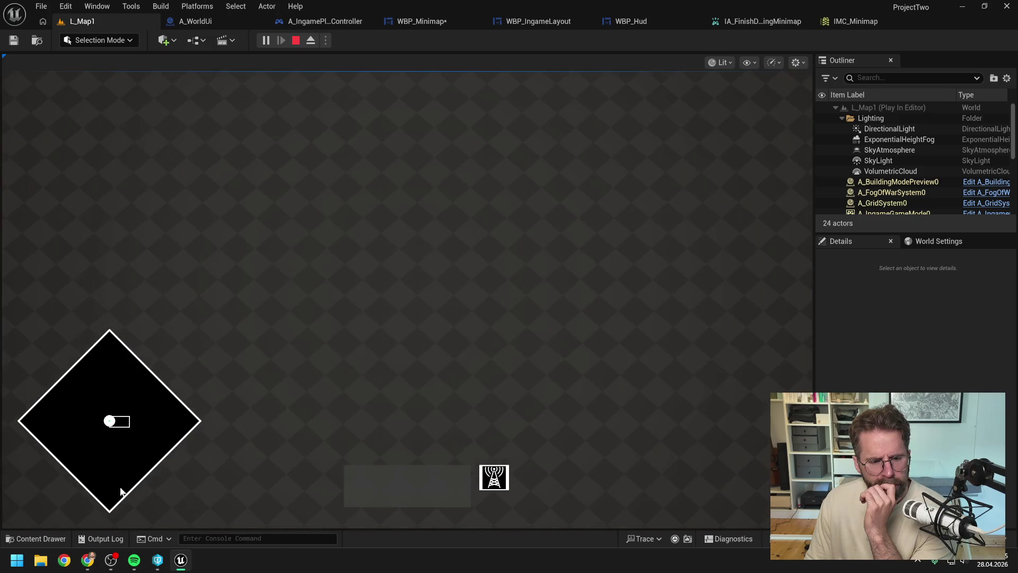
mouse_move(180, 411)
left_mouse_down()
mouse_move(65, 432)
mouse_move(159, 480)
left_mouse_up()
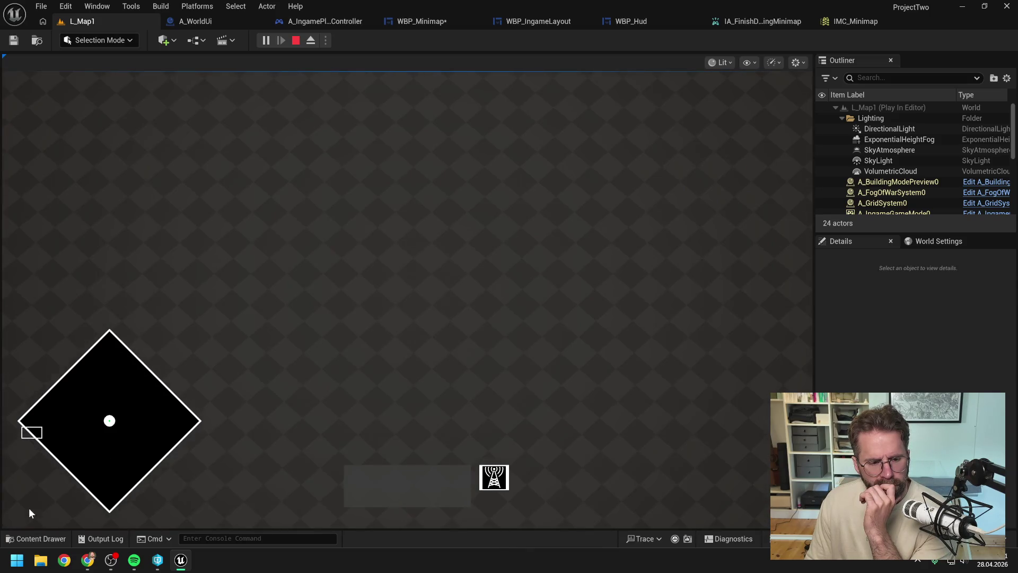
key("d")
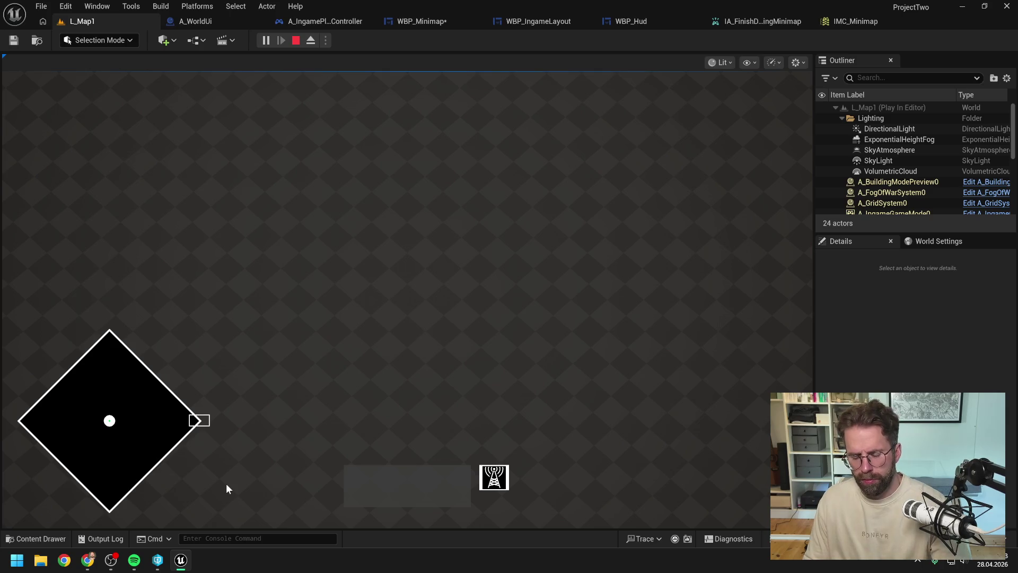
key("Escape")
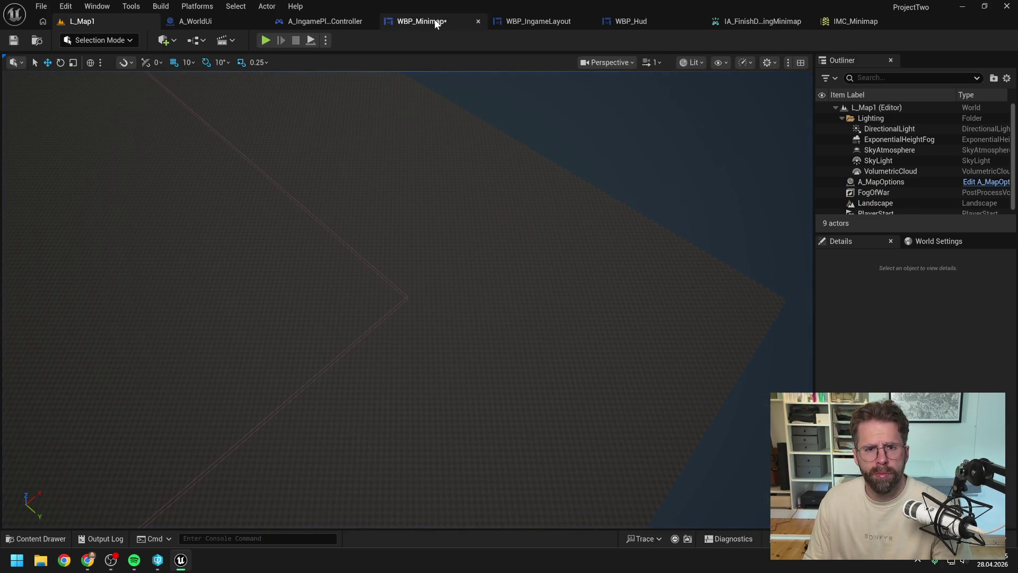
Close the IMC_Minimap and IA_FinishDraggingMinimap editors and open UpdateIsDraggingMinimap from WBP_Minimap's EventGraph.
left_click(435, 21)
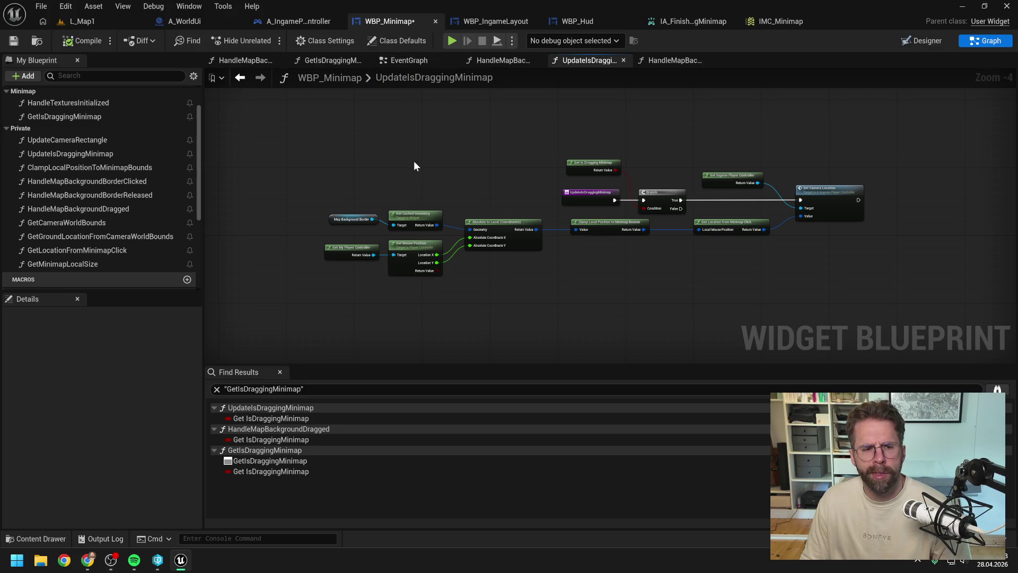
left_click(421, 61)
left_click_drag(637, 205, 639, 168)
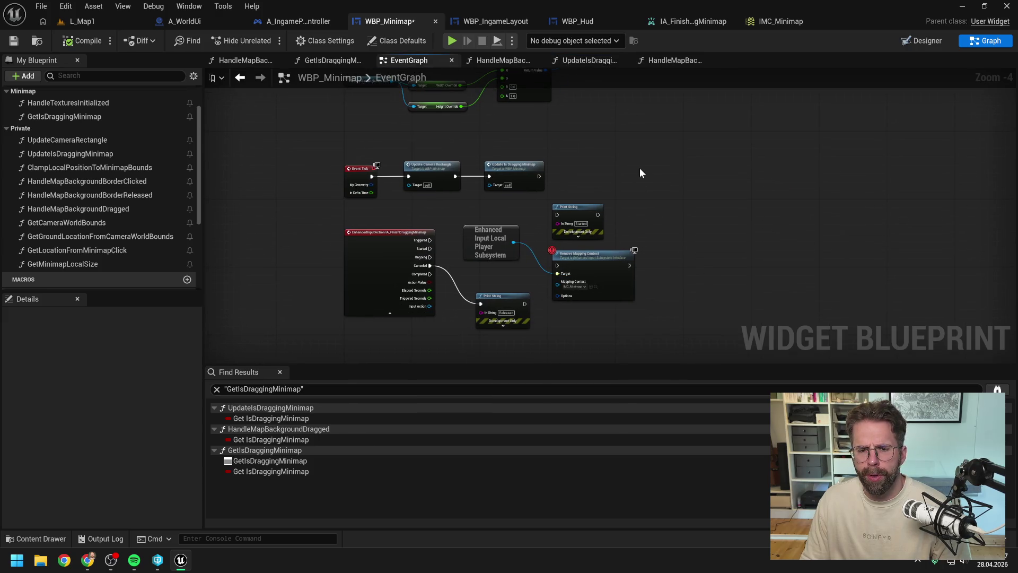
left_click(831, 21)
left_click(817, 21)
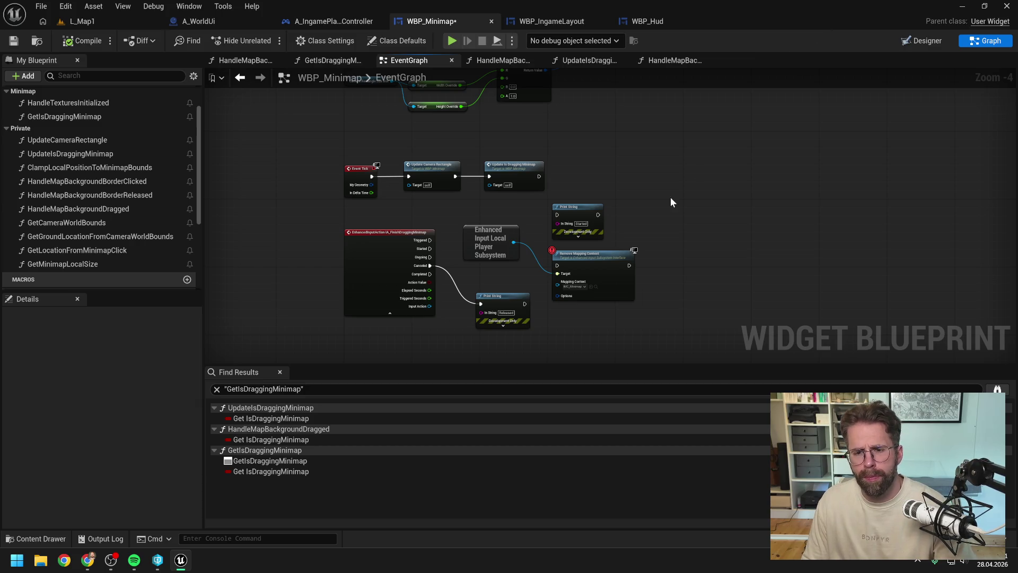
left_click_drag(671, 196, 647, 237)
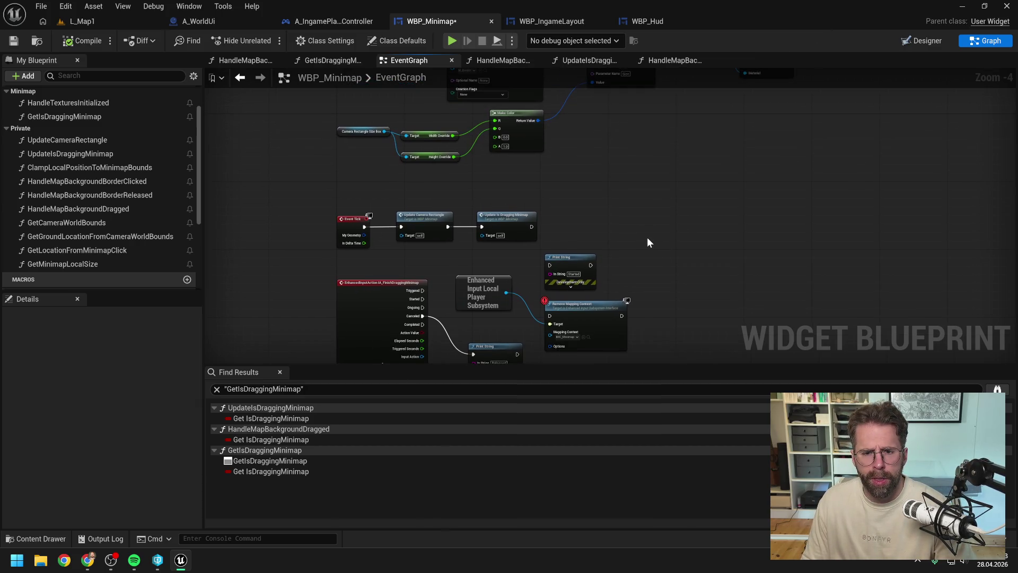
double_click(510, 226)
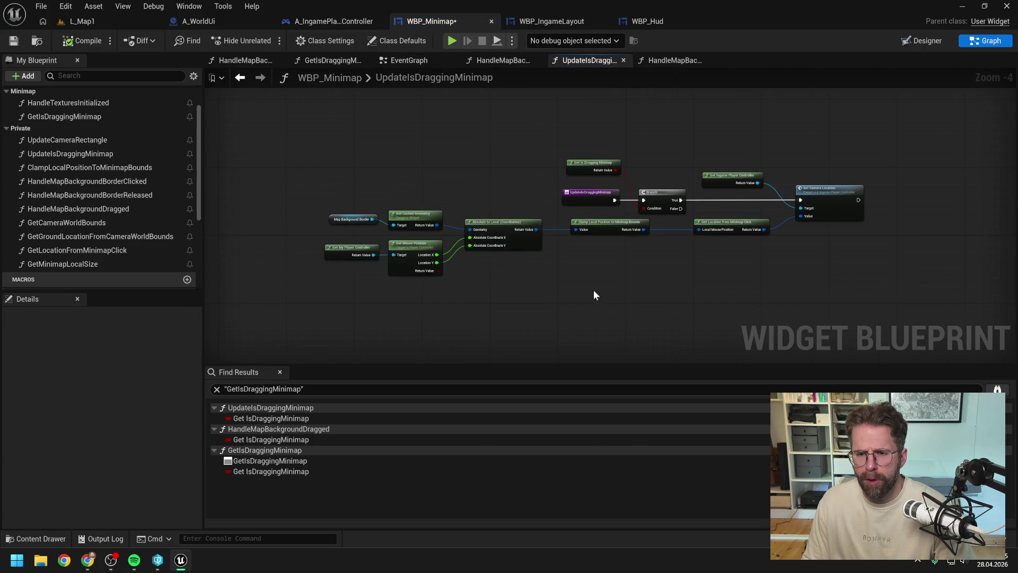
left_click_drag(594, 291, 535, 282)
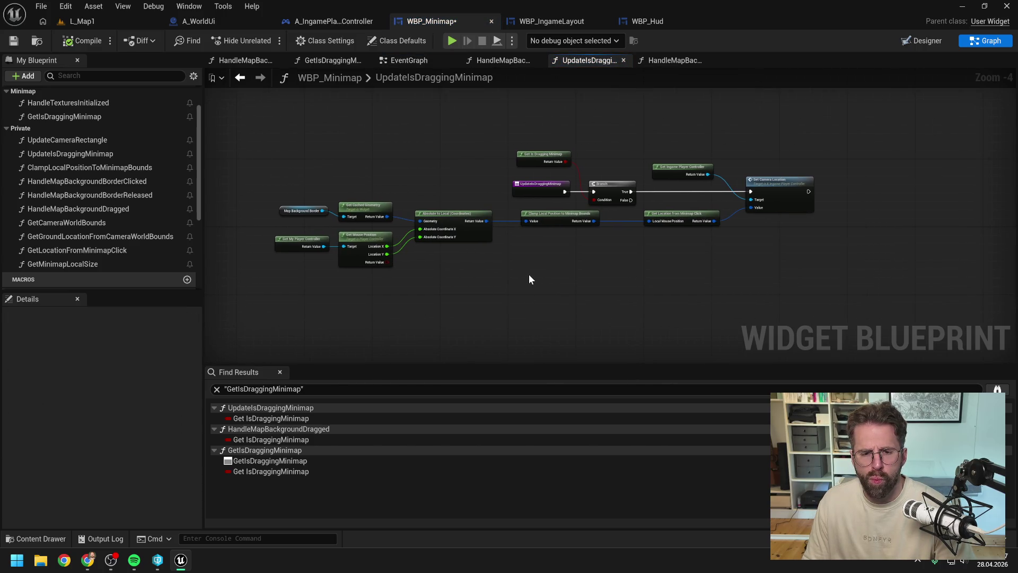
Make GetIsDraggingMinimap return the IsDraggingMinimap variable, delete its Has Mapping Context nodes, and compile.
double_click(537, 159)
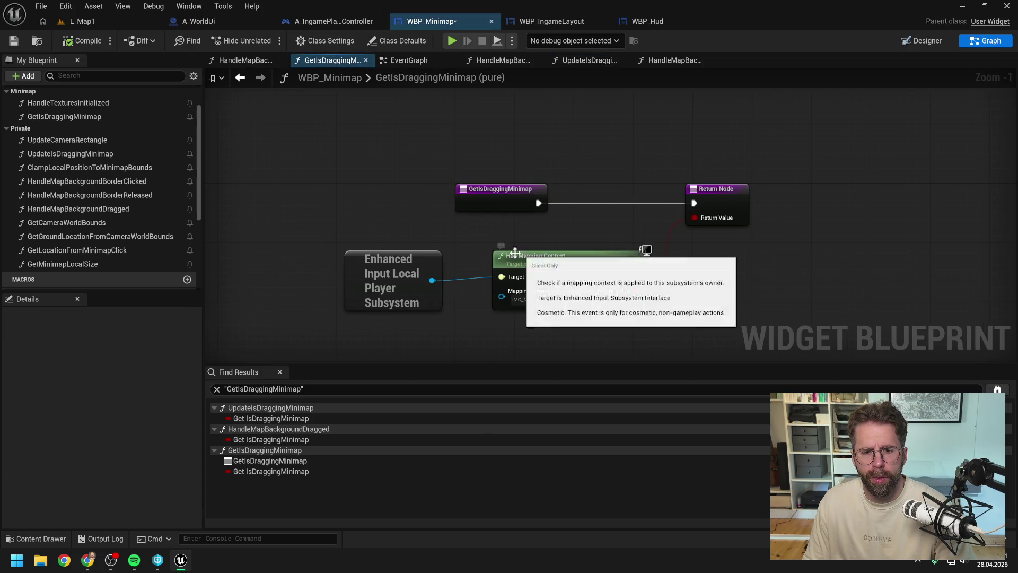
scroll(116, 211, "down", 3)
left_click_drag(76, 187, 594, 220)
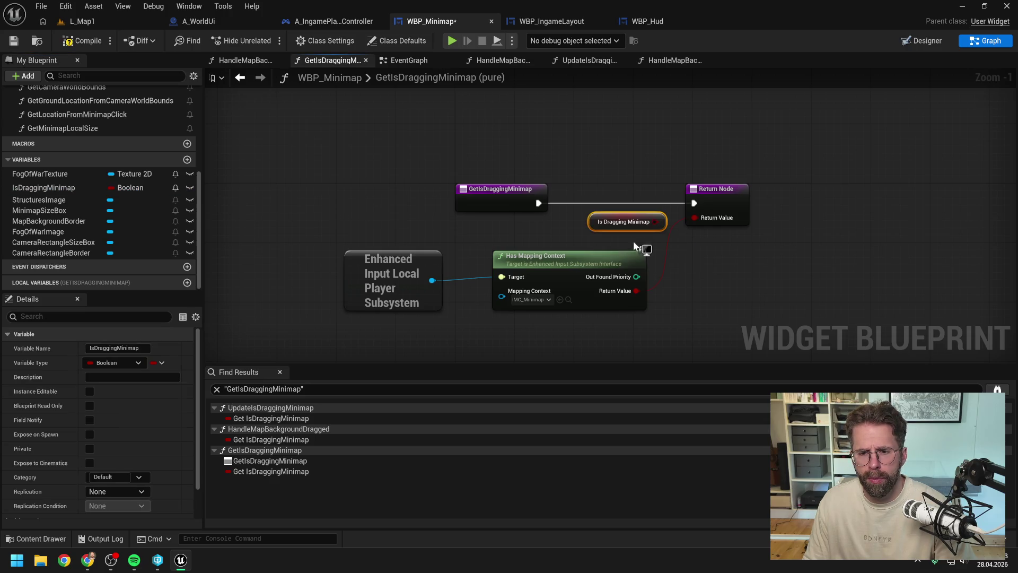
left_click_drag(656, 221, 694, 219)
left_click_drag(387, 244, 506, 277)
key("Delete")
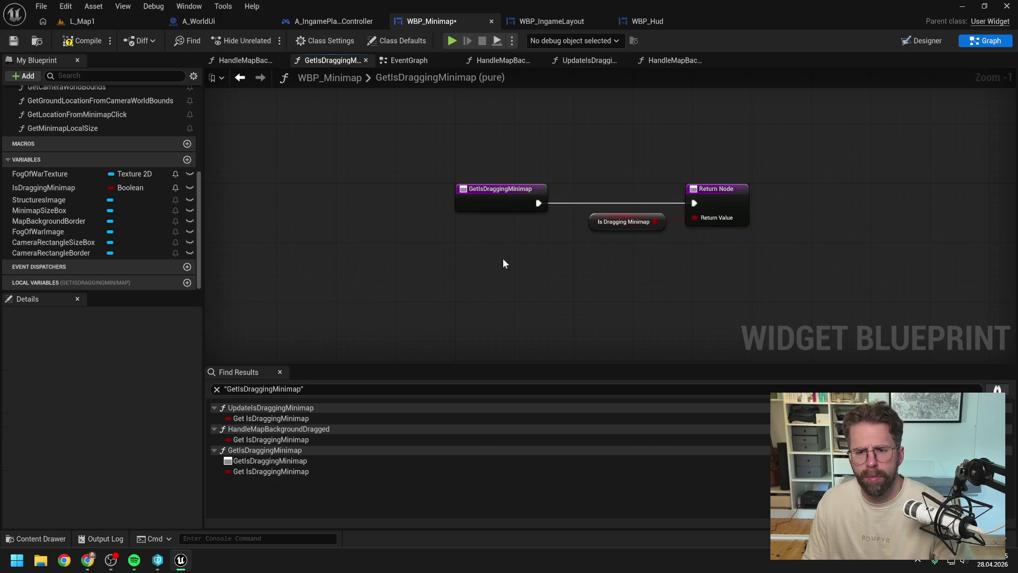
left_click(88, 41)
Delete the input-action and mapping-context nodes from WBP_Minimap's EventGraph.
left_click(408, 60)
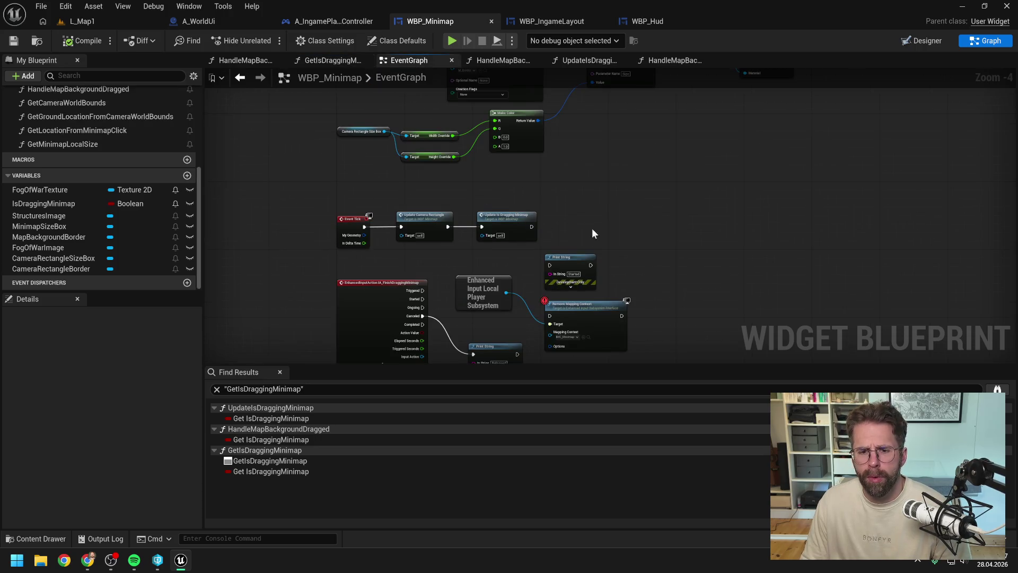
left_click_drag(592, 228, 585, 177)
left_click_drag(324, 226, 558, 303)
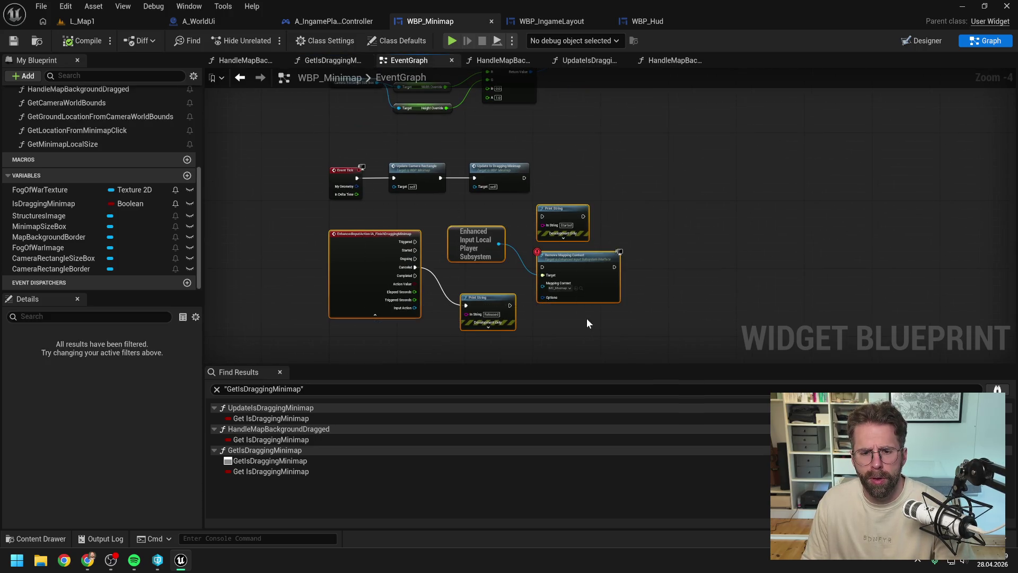
key("Delete")
left_click_drag(536, 234, 572, 287)
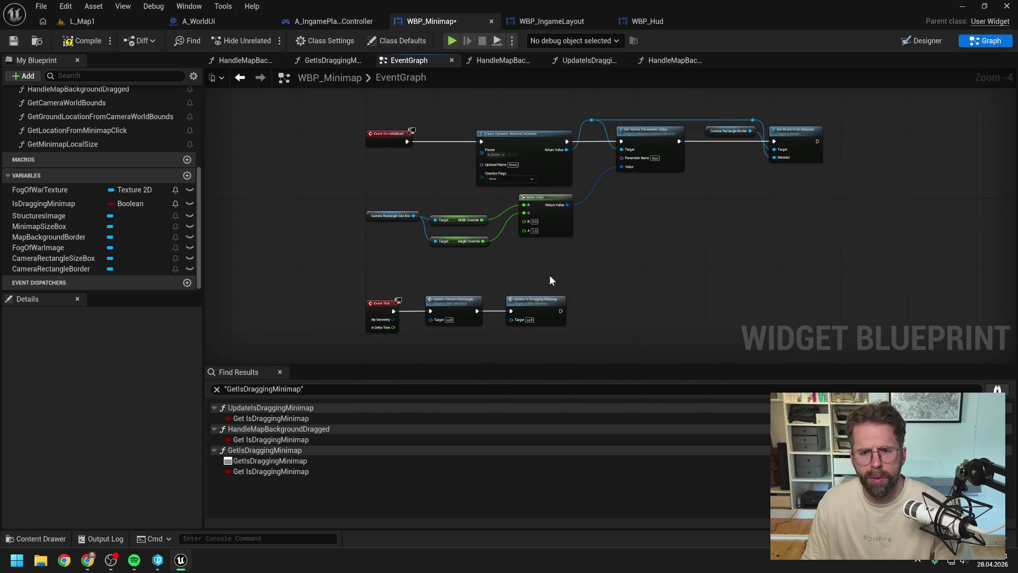
Remove the Update Is Dragging Minimap call and the UpdateIsDraggingMinimap function, then compile with F7.
double_click(525, 257)
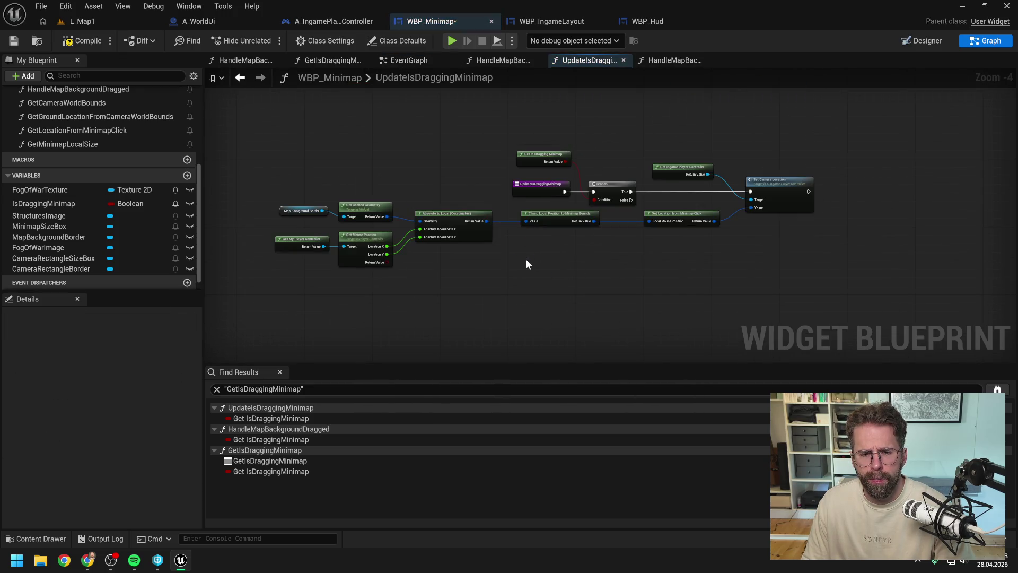
left_click(409, 60)
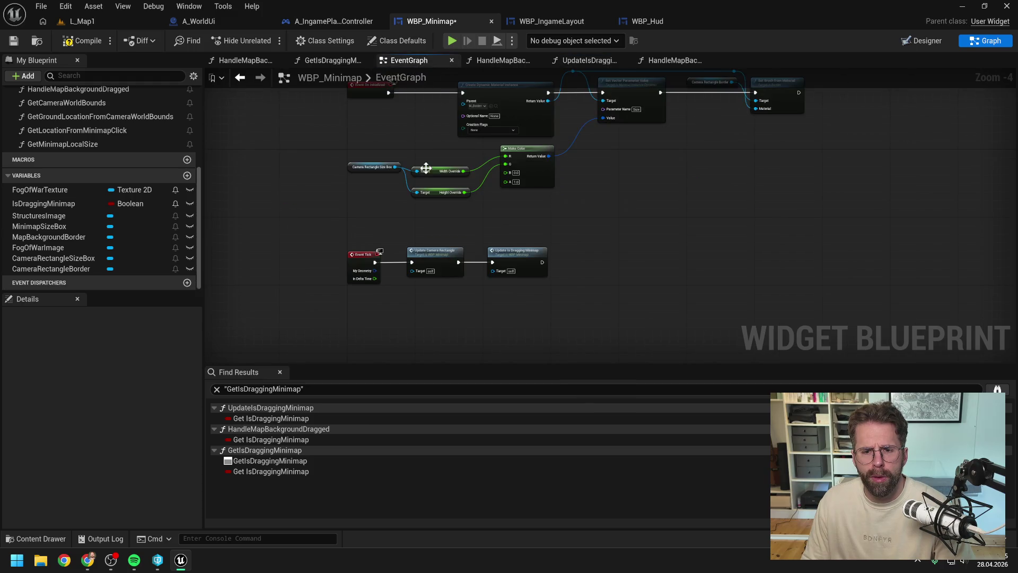
left_click(512, 251)
key("Delete")
scroll(147, 145, "up", 5)
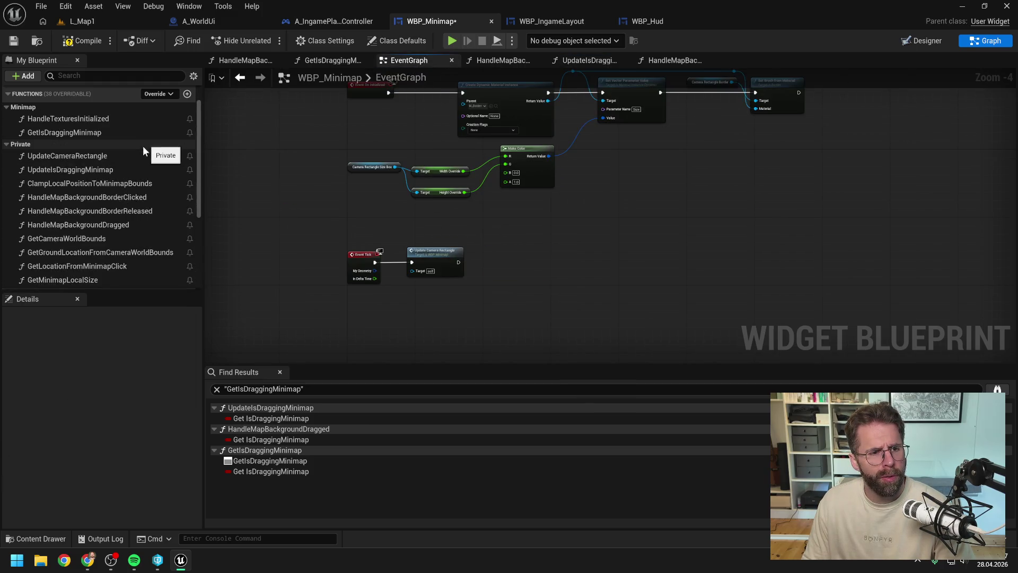
left_click(128, 169)
key("Delete")
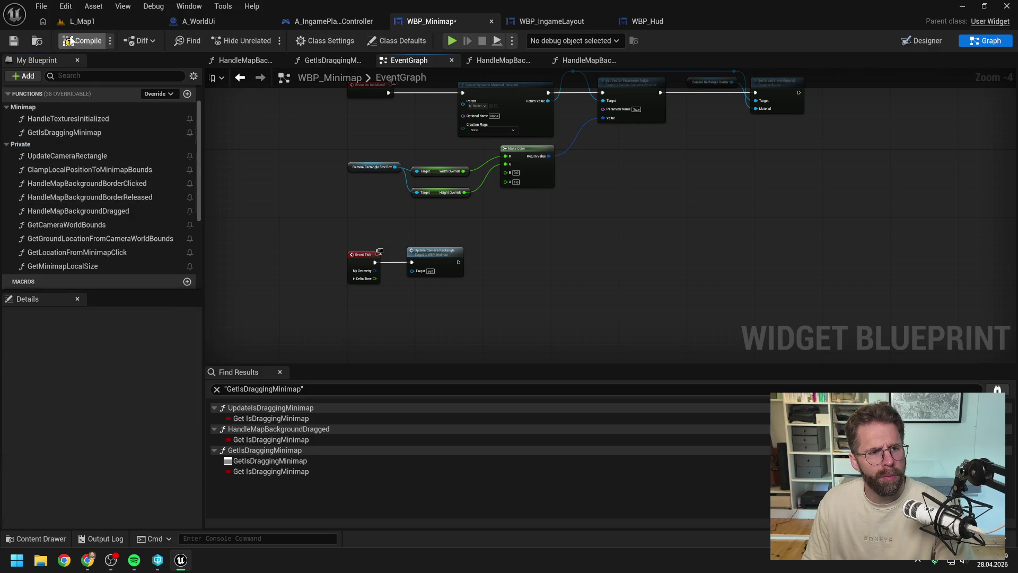
key("F7")
left_click(490, 61)
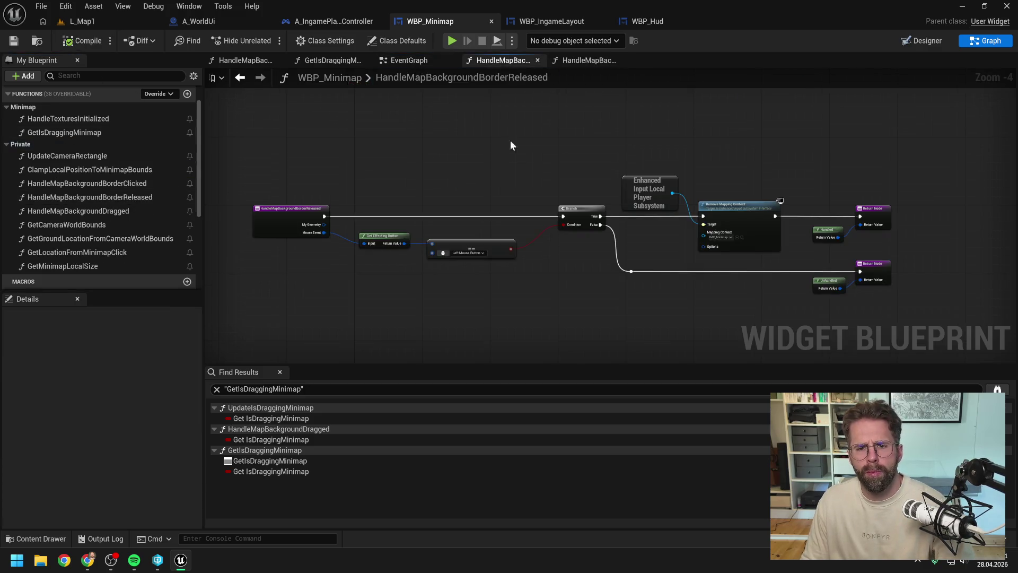
In HandleMapBackgroundBorderReleased, add a SET IsDraggingMinimap node between Branch True and the Return Node.
left_click_drag(590, 145, 533, 152)
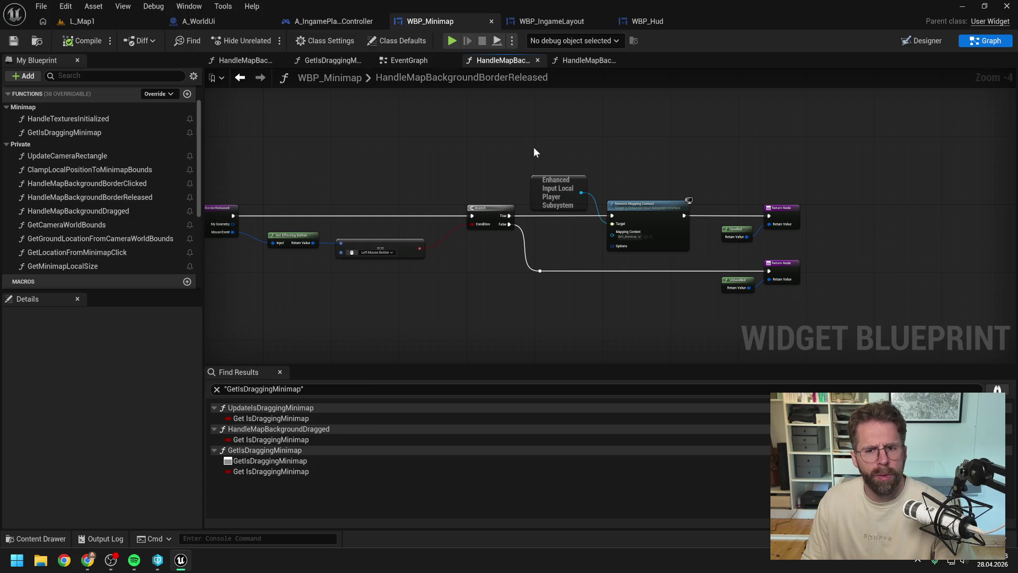
scroll(88, 237, "down", 5)
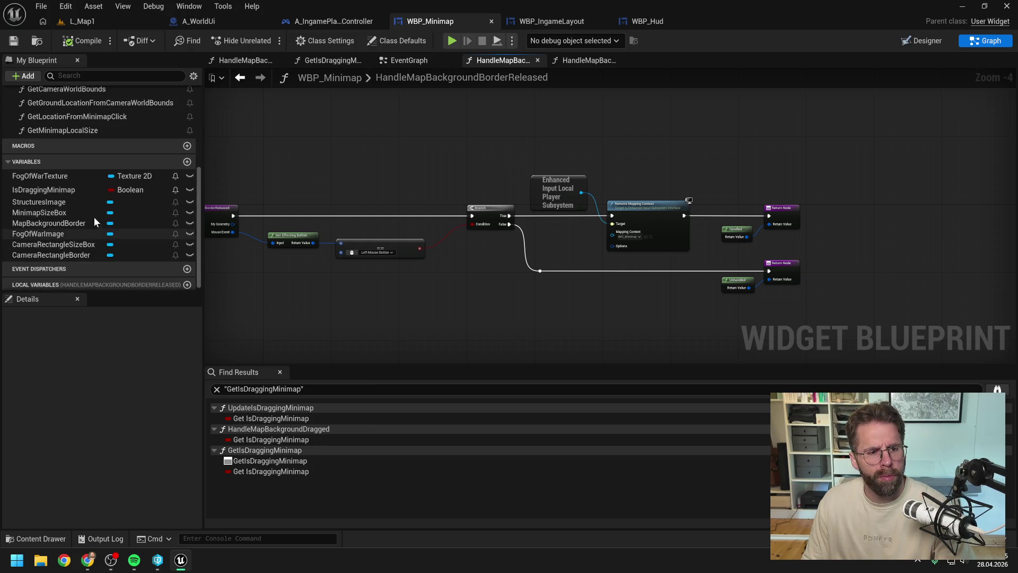
left_click_drag(90, 189, 603, 155)
left_click(619, 190)
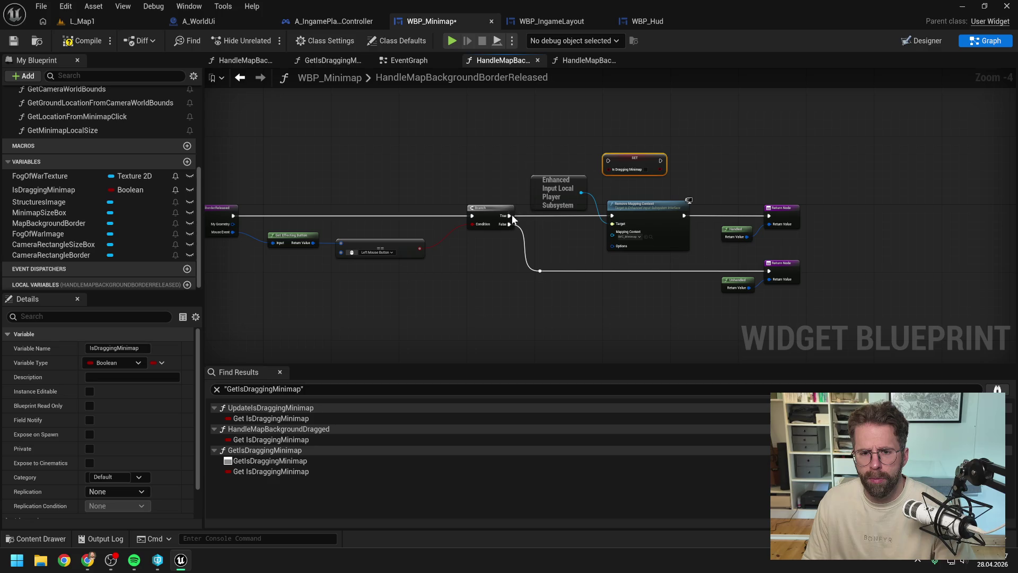
left_click_drag(510, 215, 648, 155)
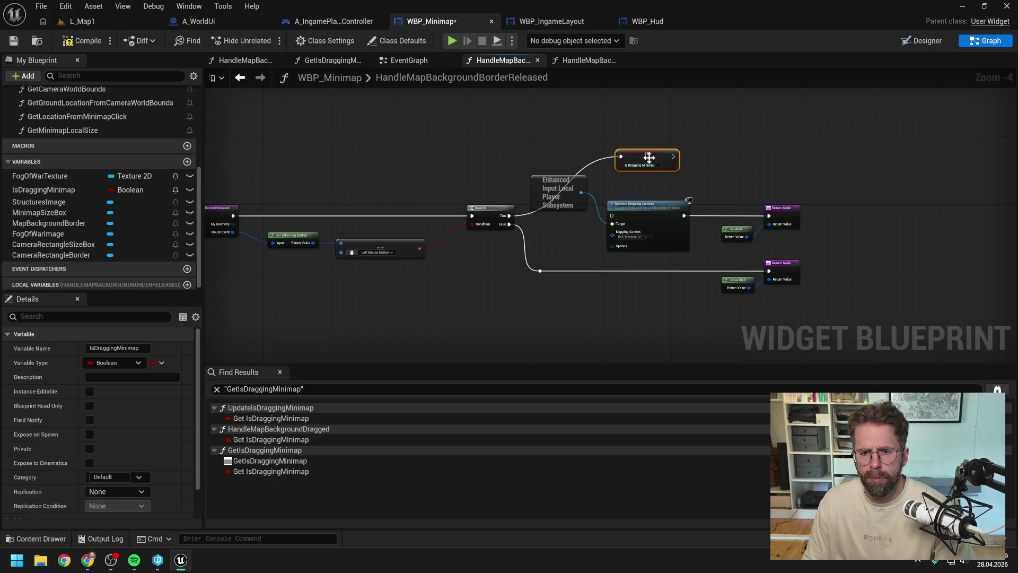
left_click(706, 167)
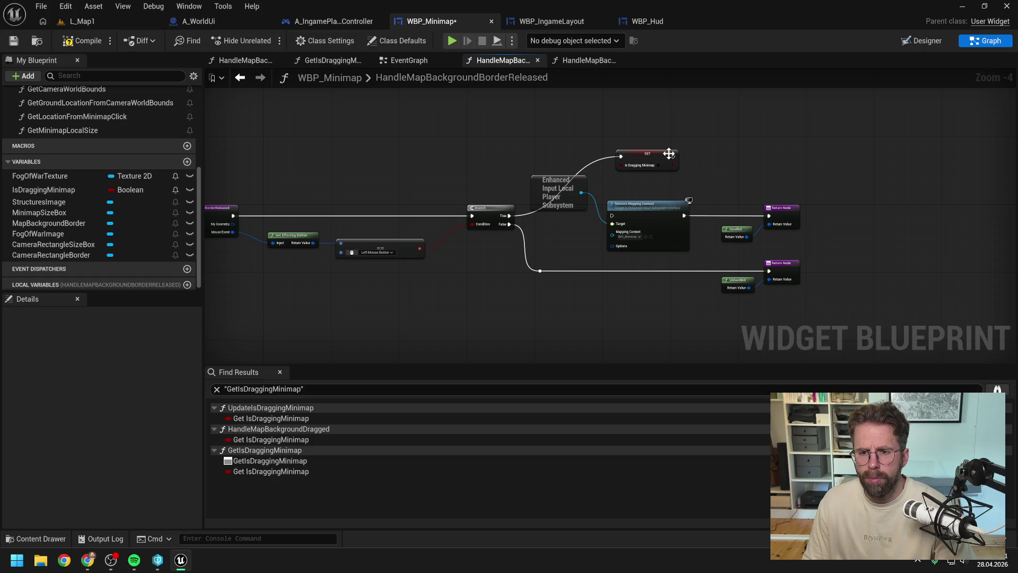
left_click_drag(673, 156, 767, 215)
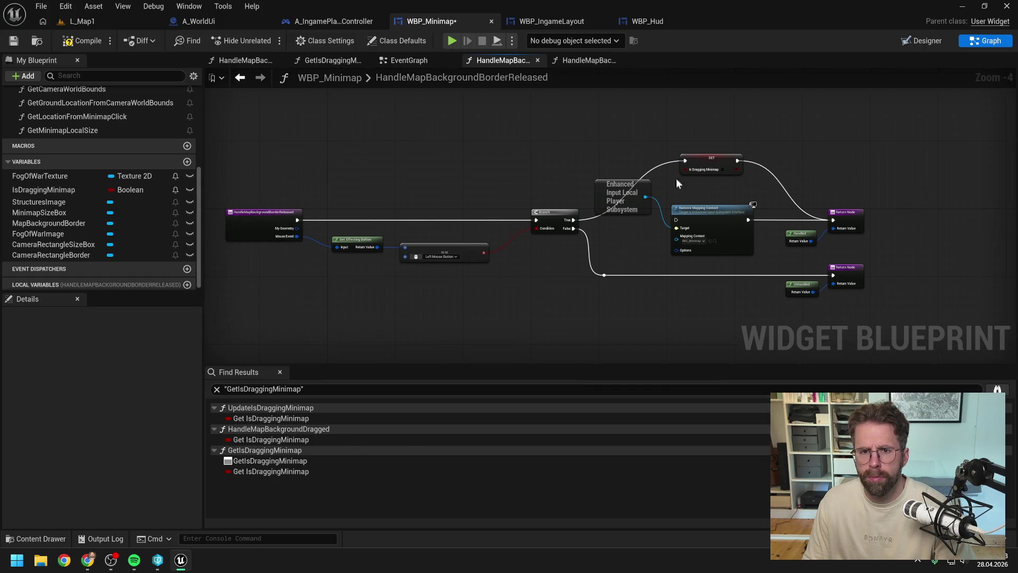
Delete the Remove Mapping Context nodes, line up SET with the return nodes, and compile.
left_click(624, 197)
key("Delete")
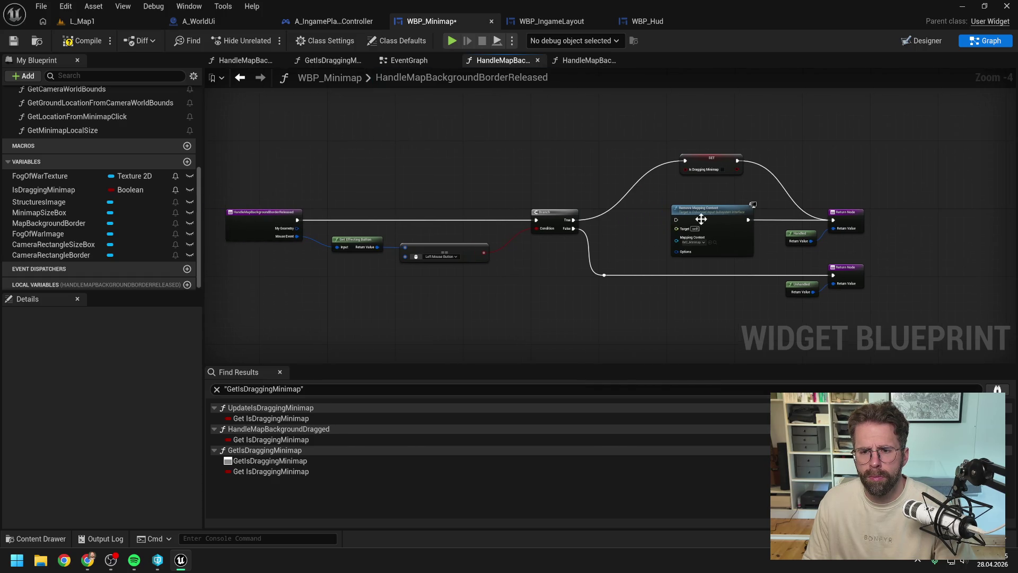
left_click(690, 212)
key("Delete")
mouse_move(707, 164)
left_mouse_down()
mouse_move(689, 215)
mouse_move(657, 217)
mouse_move(880, 278)
left_mouse_up()
left_click(706, 197)
left_click_drag(844, 220, 776, 219)
left_click(766, 199)
left_click(82, 41)
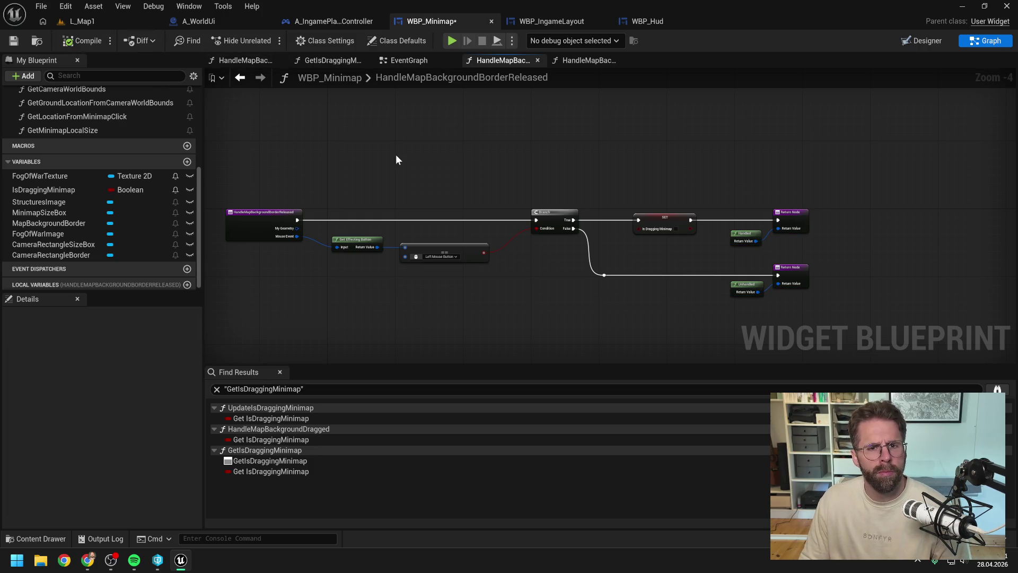
left_click(406, 61)
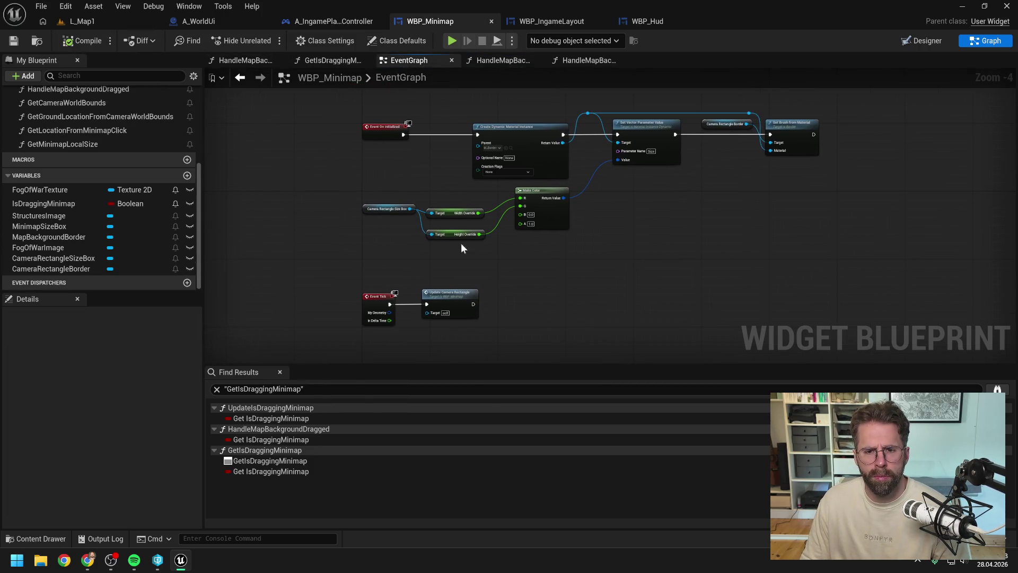
In HandleMapBackgroundBorderClicked, wire Branch True through a new SET IsDraggingMinimap node into the Return Node.
scroll(91, 135, "up", 5)
double_click(111, 148)
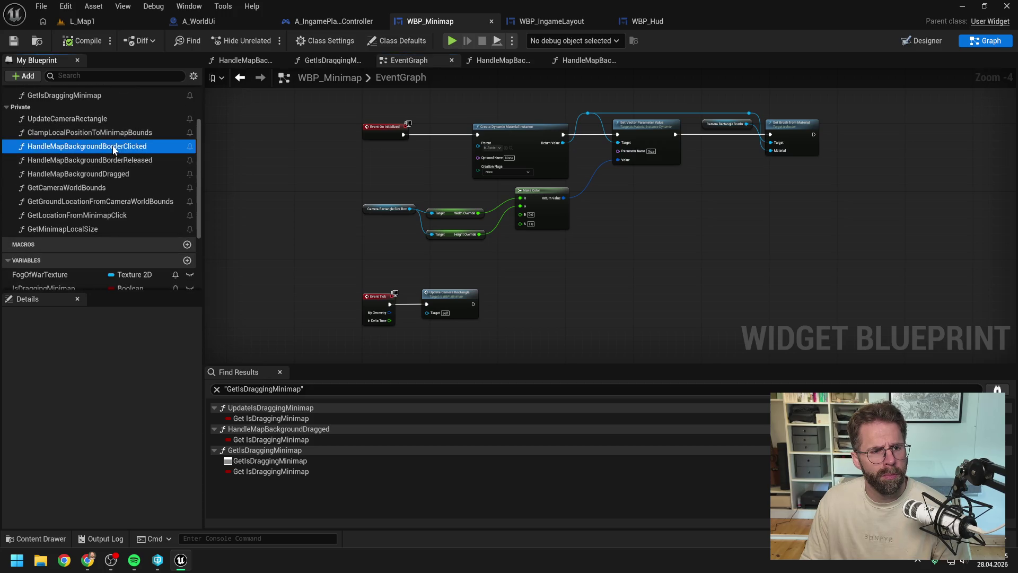
scroll(133, 229, "down", 1)
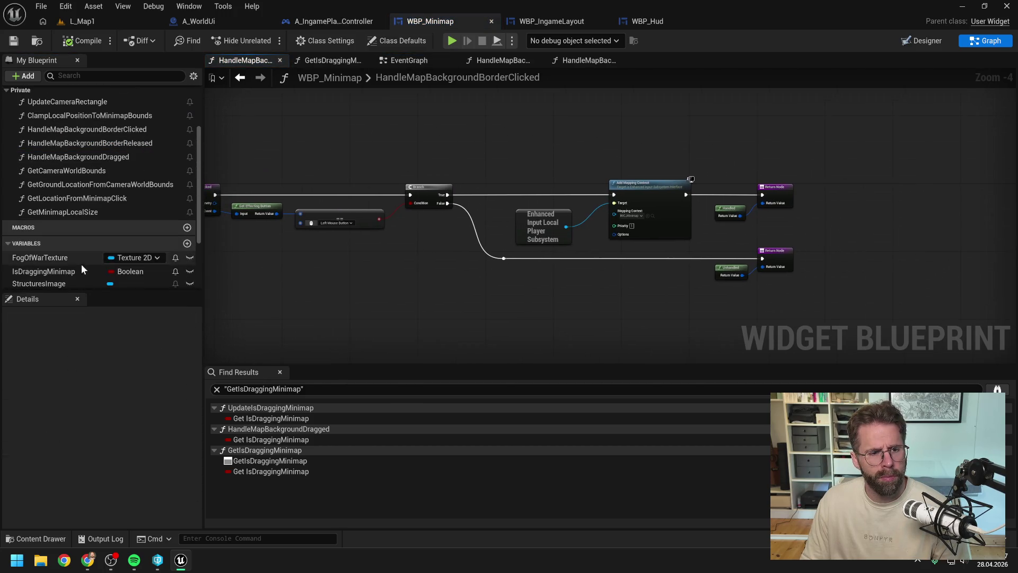
left_click_drag(80, 270, 659, 150)
left_click(669, 170)
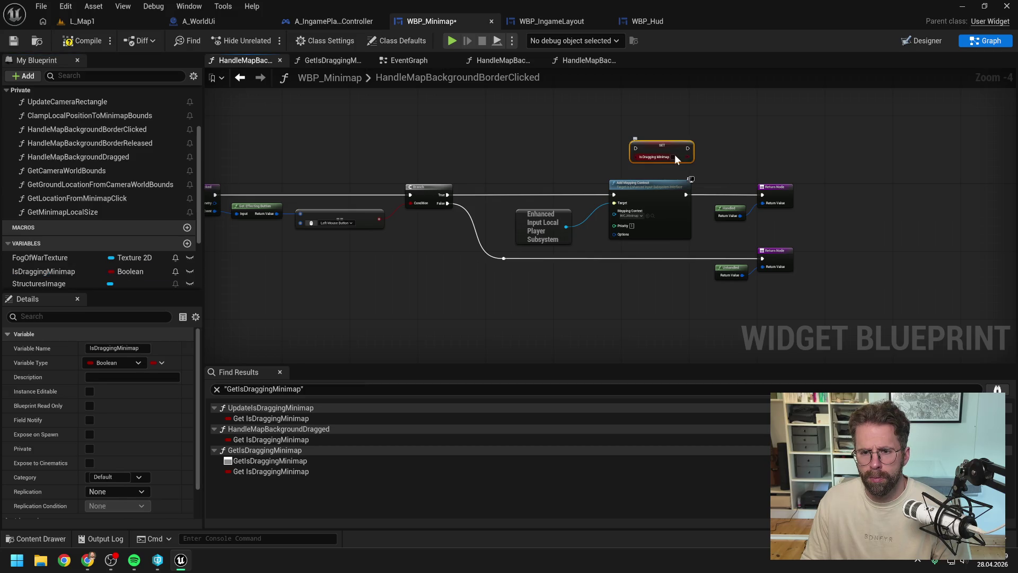
left_click(470, 191)
mouse_move(448, 194)
left_mouse_down()
mouse_move(635, 148)
mouse_move(762, 194)
left_mouse_up()
left_click_drag(695, 178, 512, 247)
Delete the Add Mapping Context and subsystem nodes, tidy the layout, and compile and save.
key("Delete")
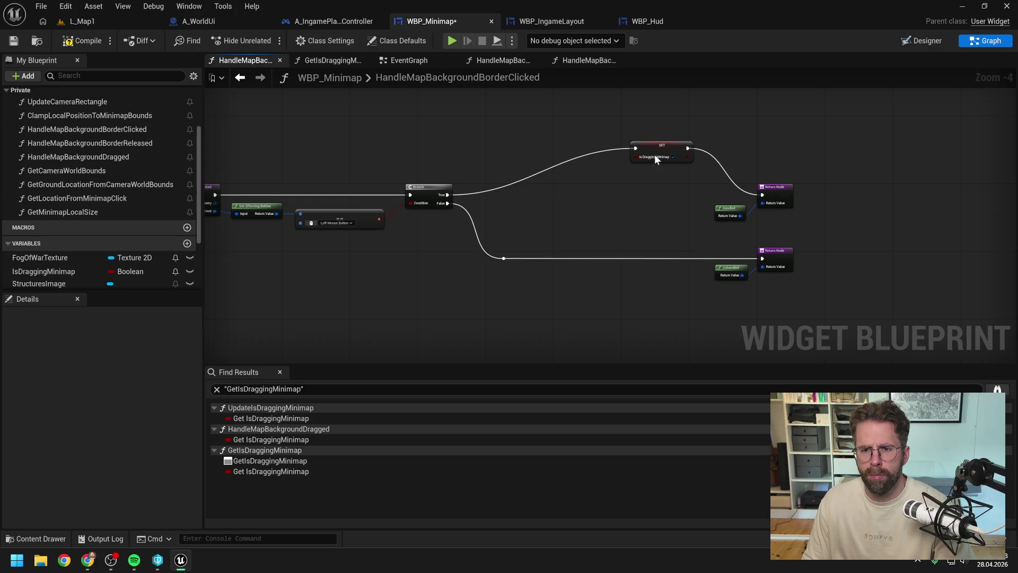
left_click_drag(656, 158, 593, 203)
left_click_drag(686, 159, 791, 288)
left_click_drag(729, 215, 648, 222)
left_click(256, 95)
left_click(82, 40)
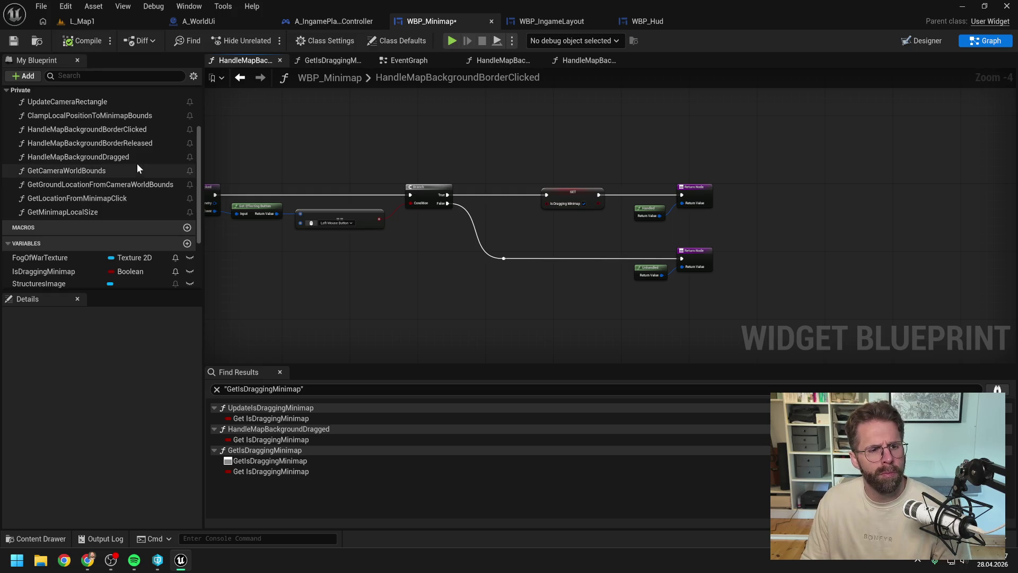
double_click(112, 142)
double_click(111, 129)
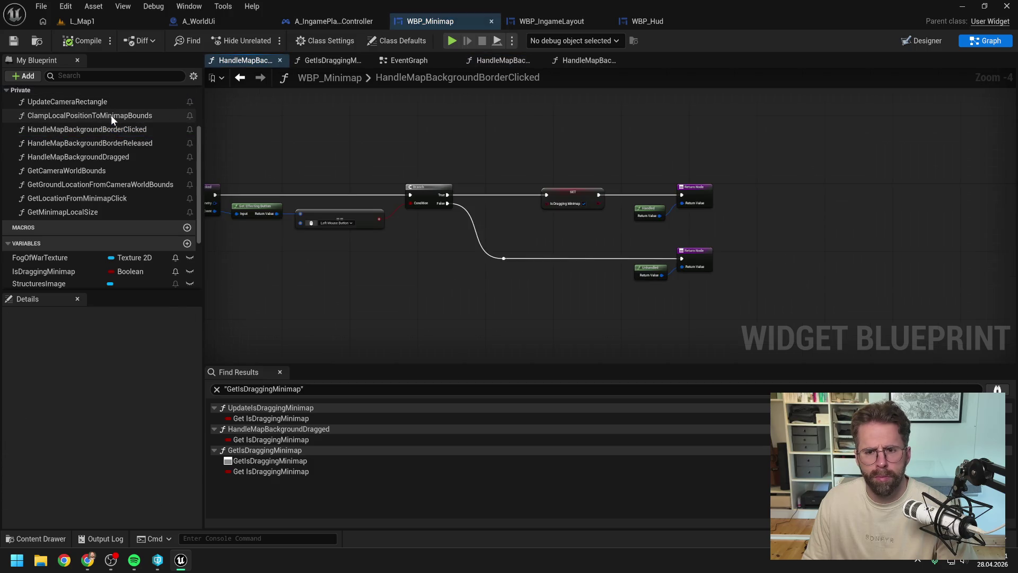
double_click(110, 115)
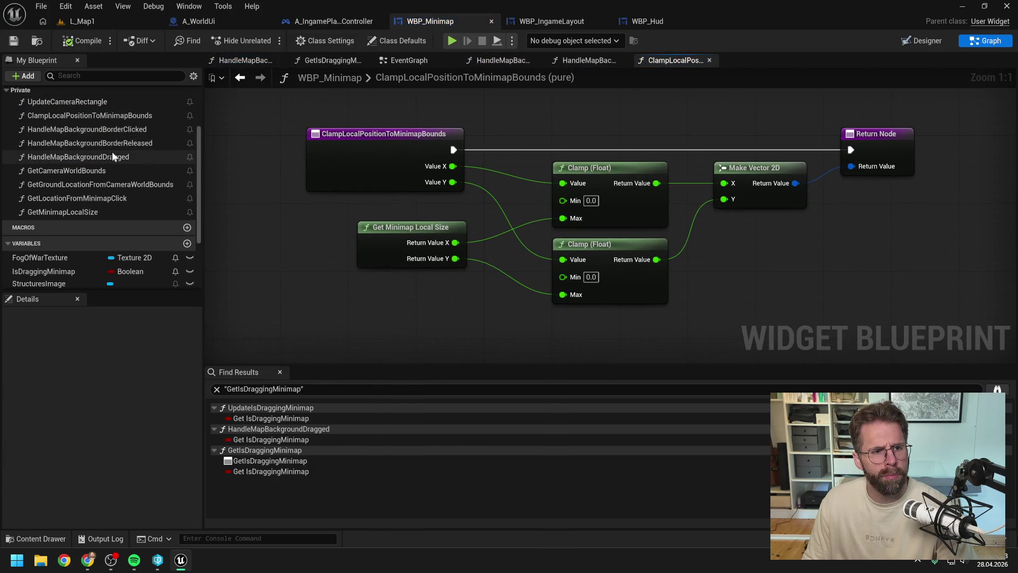
In HandleMapBackgroundDragged, feed an IsDraggingMinimap getter into the Branch Condition and delete the Has Mapping Context nodes.
double_click(115, 157)
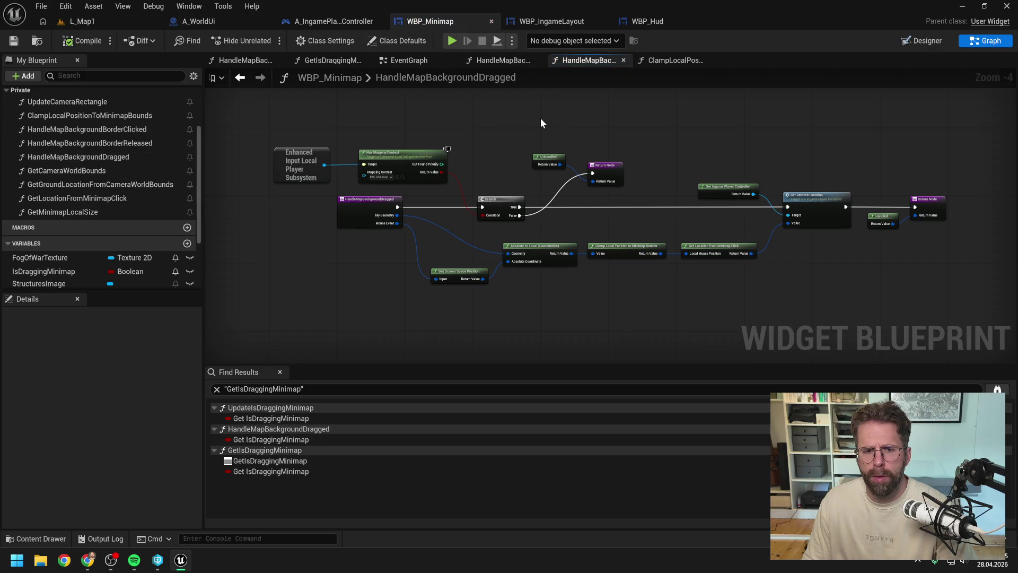
mouse_move(74, 271)
left_mouse_down()
mouse_move(492, 241)
mouse_move(453, 204)
mouse_move(534, 234)
left_mouse_up()
left_click(525, 233)
scroll(487, 208, "up", 1)
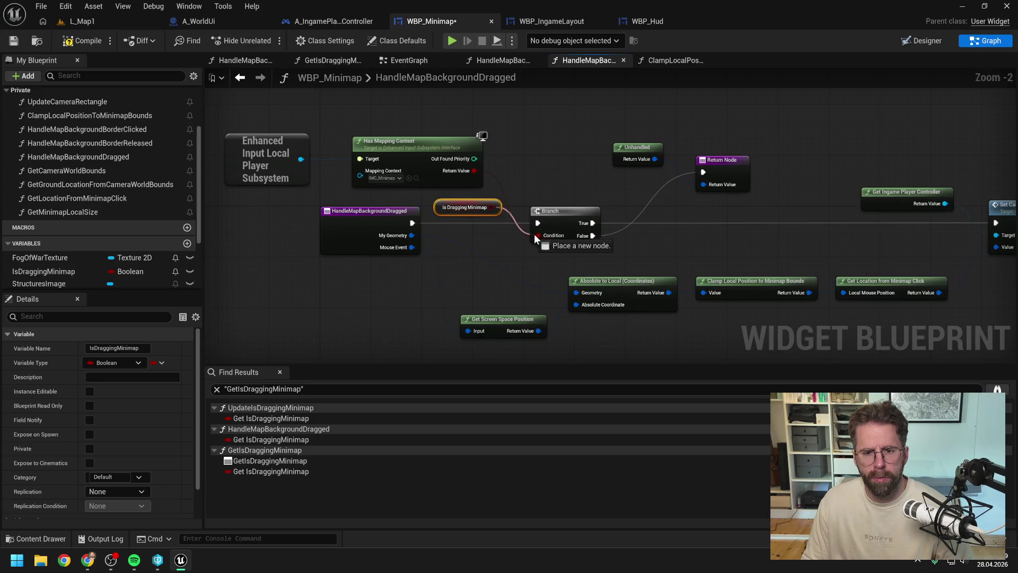
scroll(519, 193, "down", 1)
left_click_drag(520, 198, 318, 146)
key("Delete")
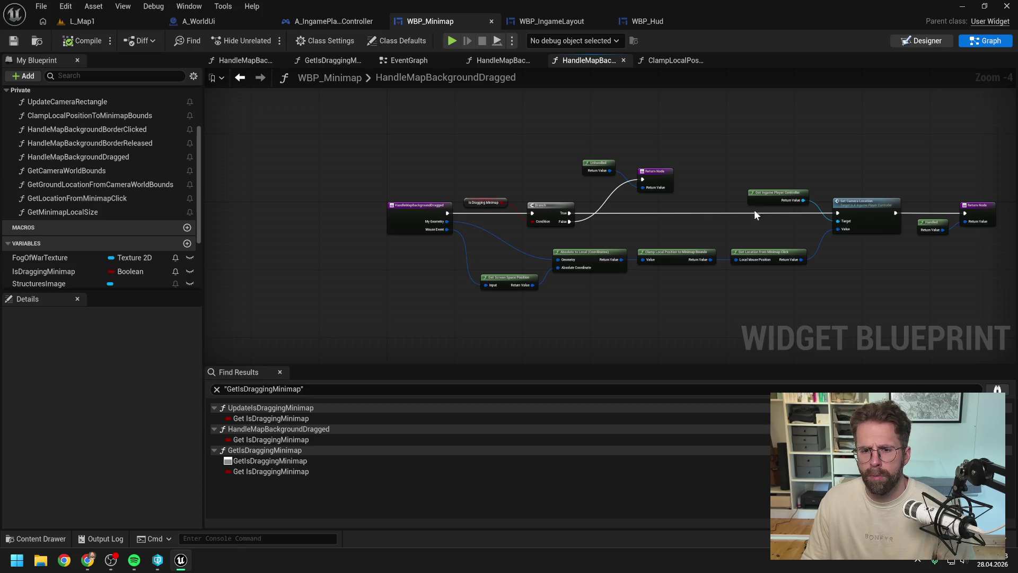
scroll(917, 307, "down", 2)
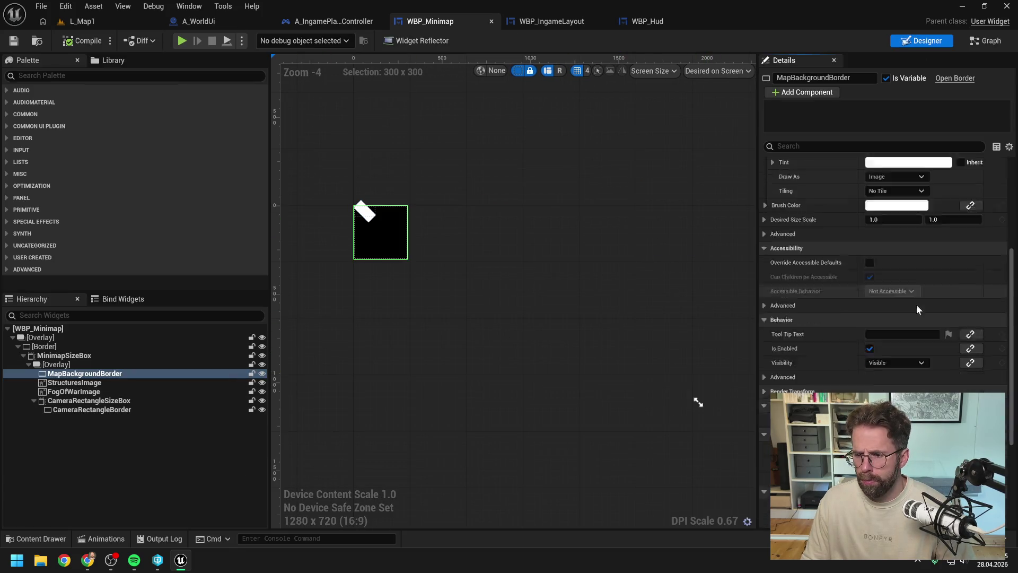
scroll(917, 304, "down", 3)
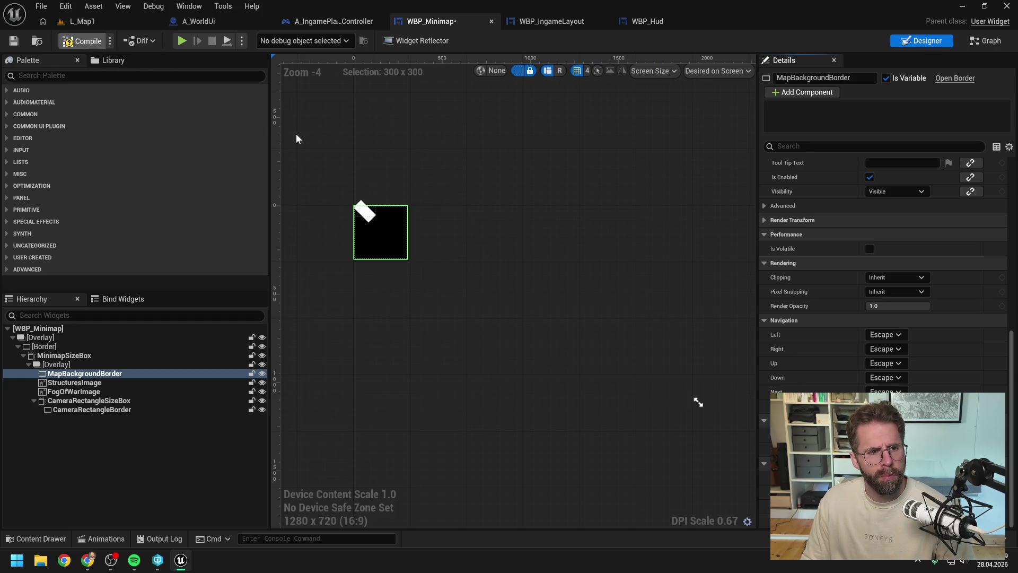
In A_IngamePlayerController's GetIsDraggingMinimap function, place a Get Layout node.
left_click(328, 23)
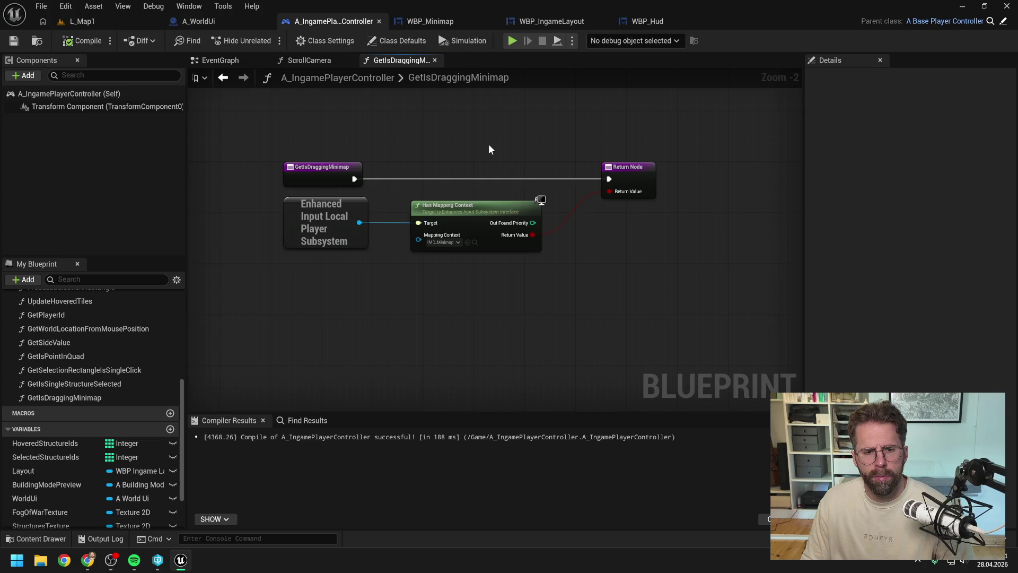
scroll(69, 318, "down", 3)
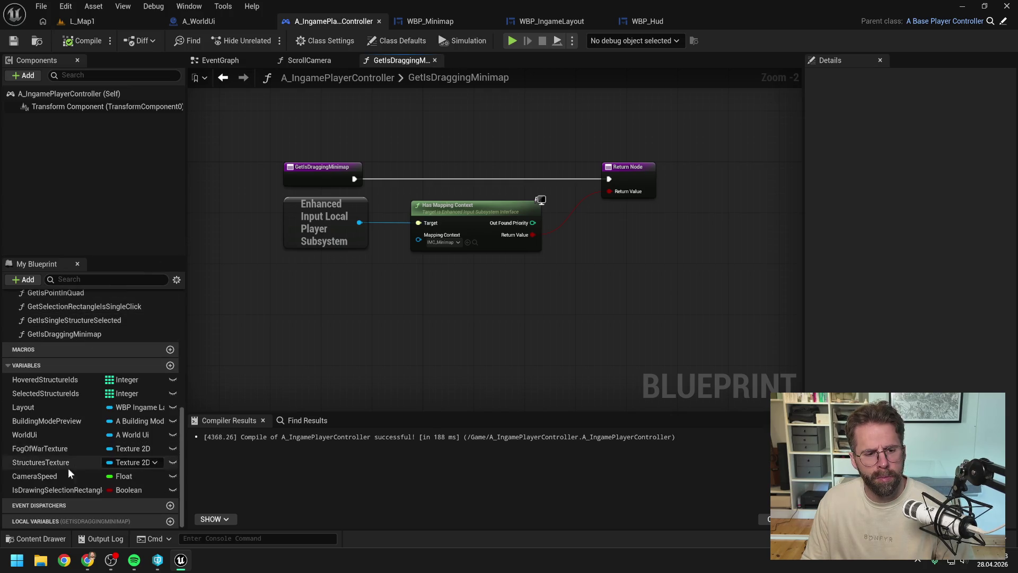
left_click(53, 489)
left_click_drag(53, 490, 92, 442)
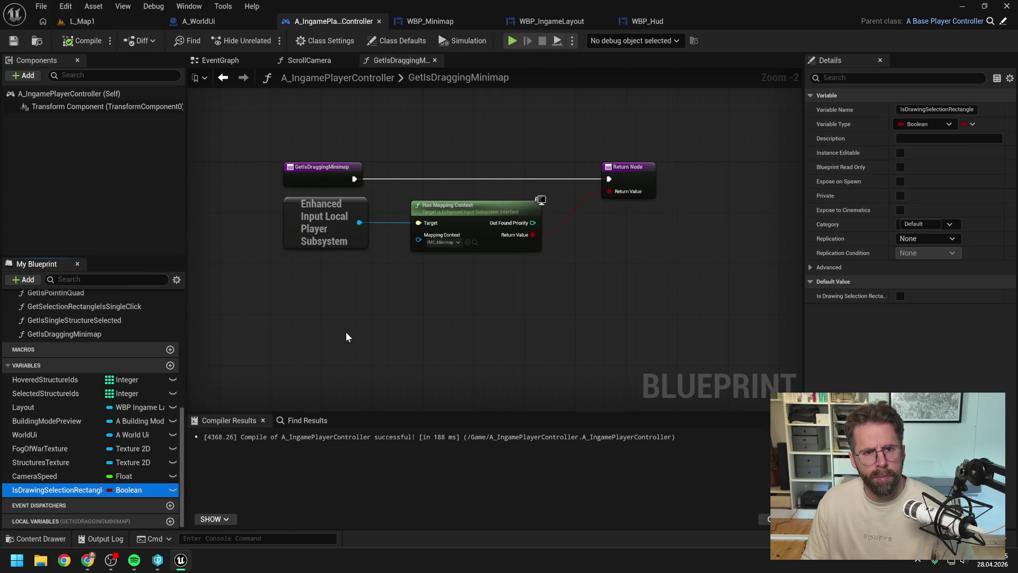
mouse_move(32, 407)
left_mouse_down()
mouse_move(427, 295)
mouse_move(497, 304)
left_mouse_up()
left_click(458, 304)
Wire Layout's Get Is Dragging Minimap into the Return Node and delete the Has Mapping Context nodes.
type("is dragg")
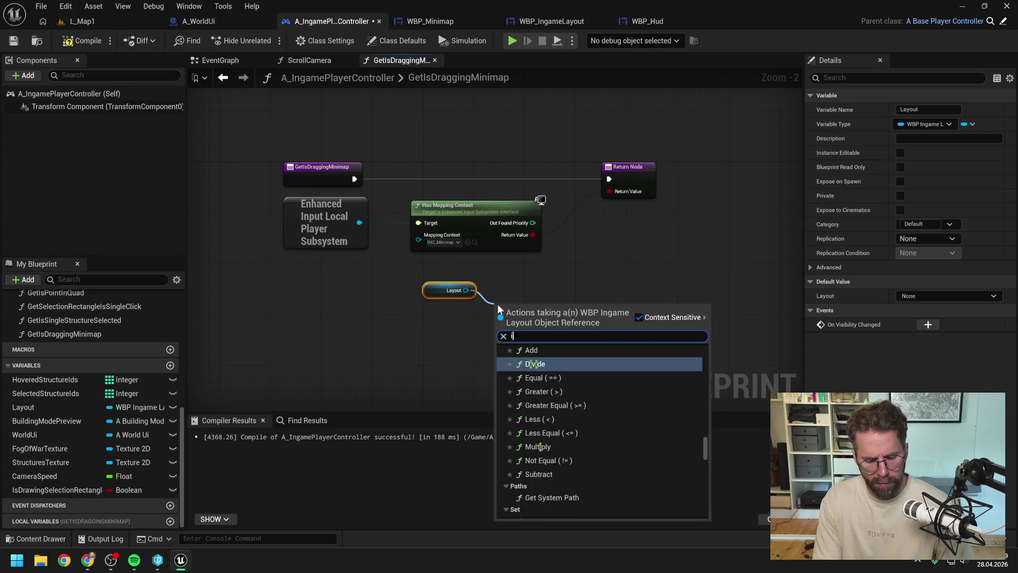
left_click(559, 360)
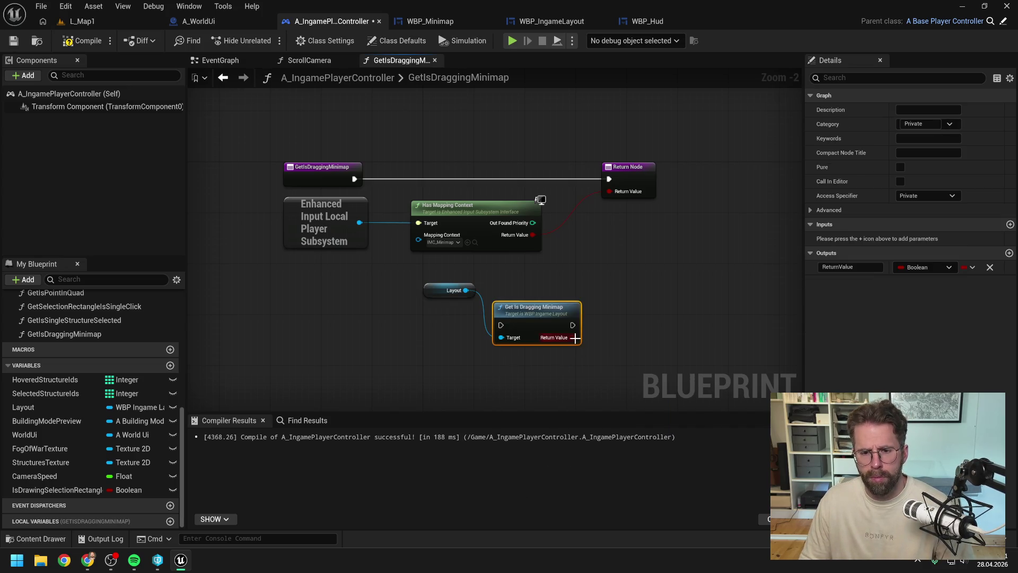
left_click_drag(530, 308, 521, 269)
left_click_drag(355, 178, 494, 287)
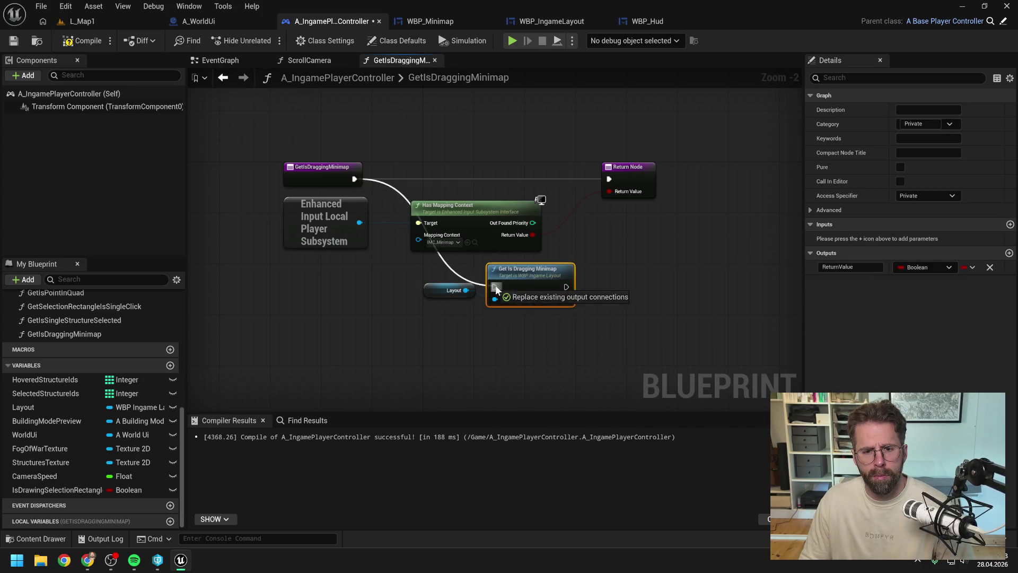
mouse_move(566, 287)
left_mouse_down()
mouse_move(609, 179)
mouse_move(610, 191)
left_mouse_up()
left_click_drag(355, 193, 421, 251)
key("Delete")
Tidy the Layout and call nodes beside the entry and open Layout's GetIsDraggingMinimap definition.
left_click_drag(500, 281, 469, 173)
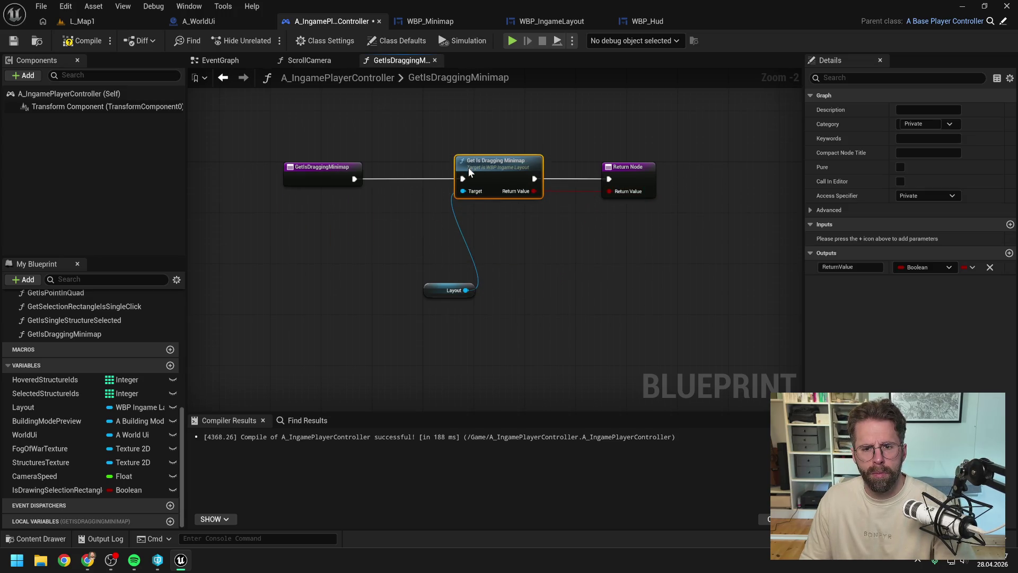
left_click_drag(437, 291, 399, 164)
double_click(498, 166)
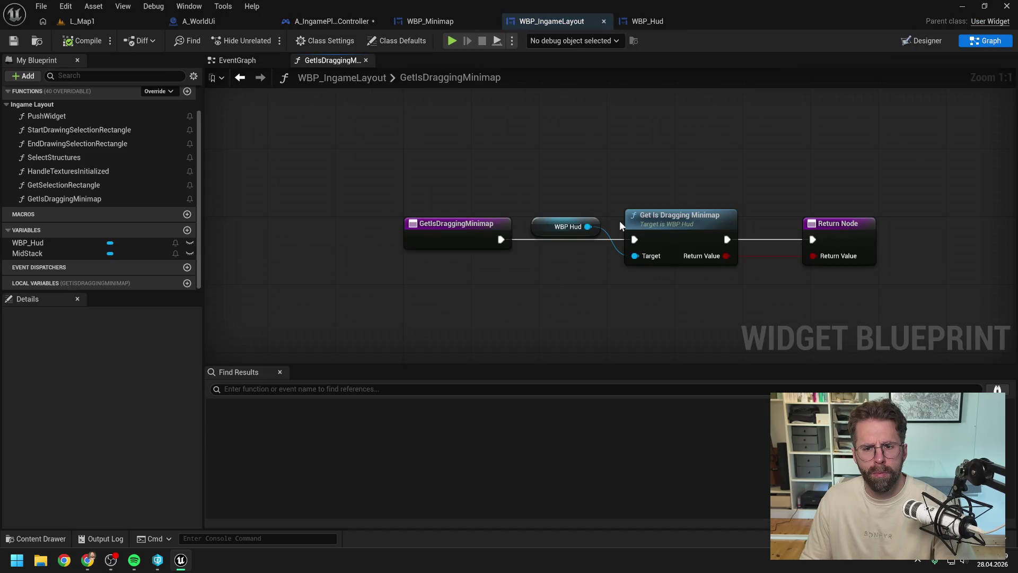
Follow GetIsDraggingMinimap through the HUD to the minimap widget and inspect its properties.
double_click(620, 220)
double_click(636, 240)
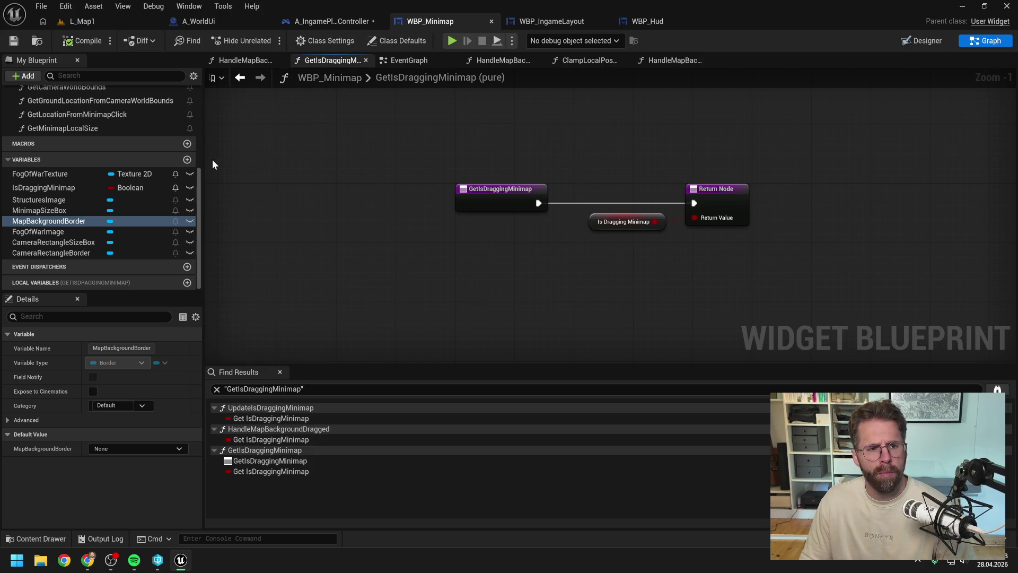
scroll(141, 132, "up", 5)
left_click(132, 163)
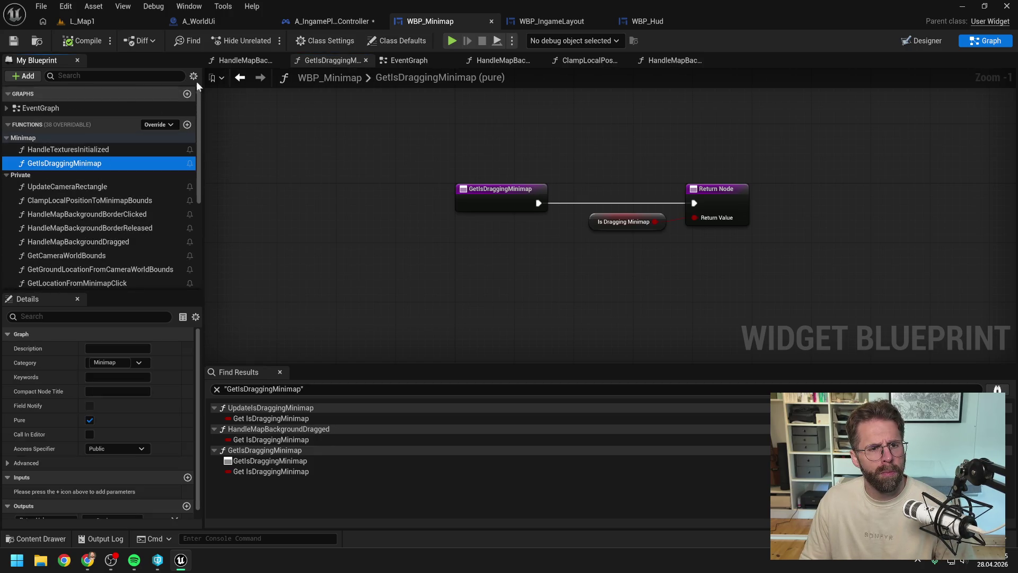
Close all graph tabs except the minimap EventGraph.
left_click(428, 63)
right_click(427, 62)
left_click(463, 130)
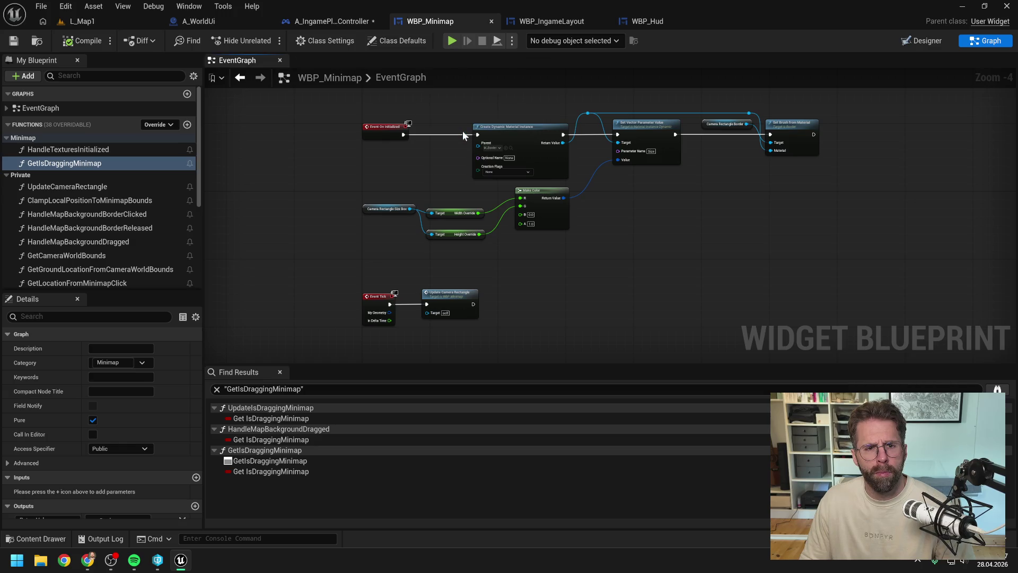
Return to WBP_Hud and bring up the Content Drawer at Content/Inputs.
left_click(319, 20)
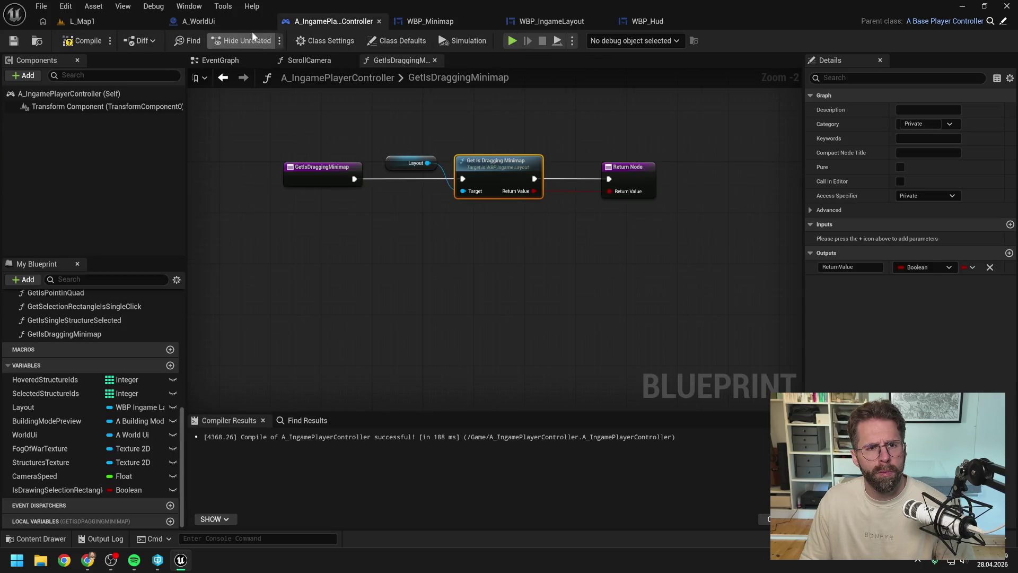
left_click(206, 22)
left_click(656, 17)
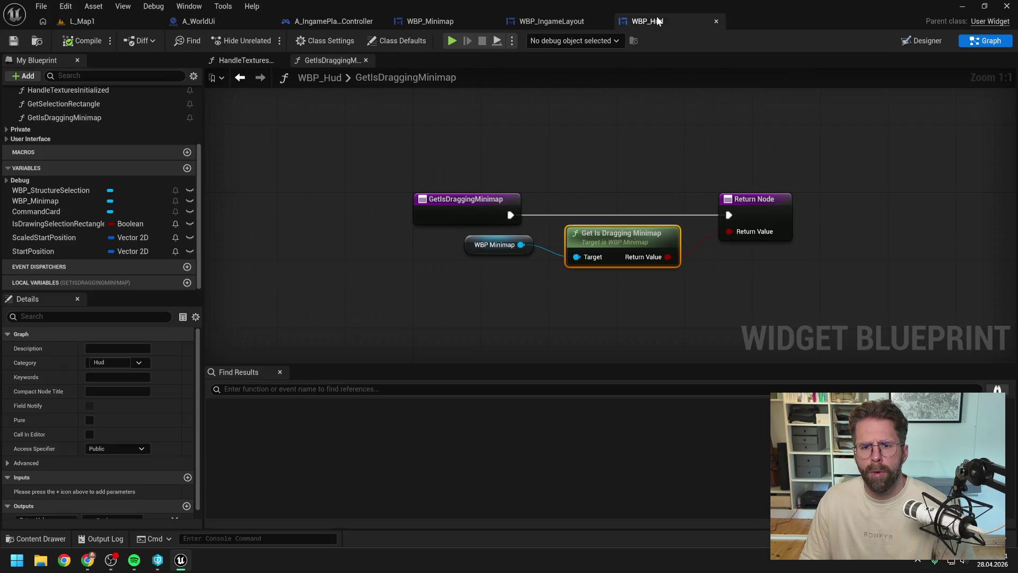
left_click(563, 116)
key("ctrl+space")
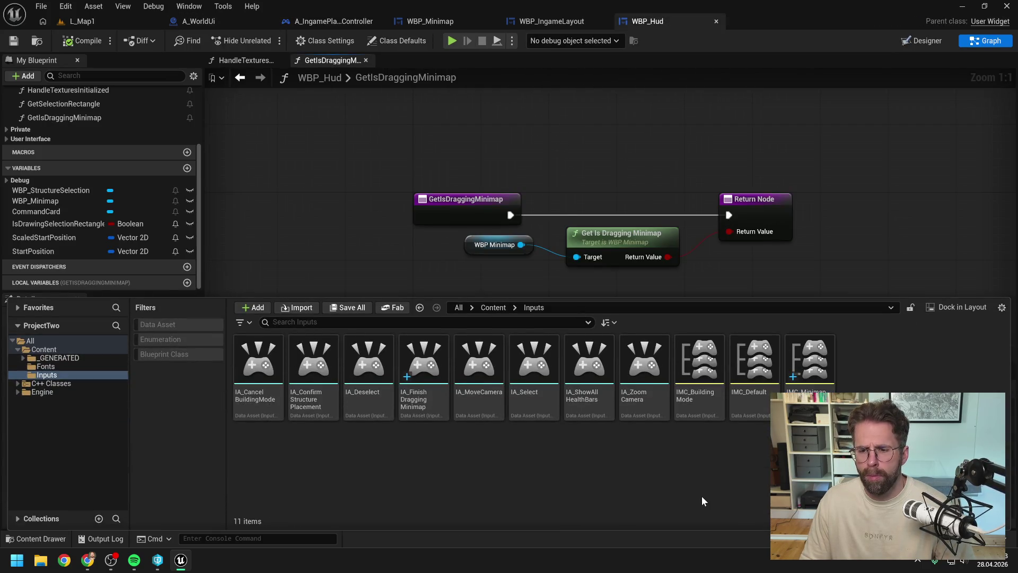
Force-delete IMC_Minimap and IA_FinishDraggingMinimap from Inputs, then return to the L_Map1 level editor.
left_click(812, 374)
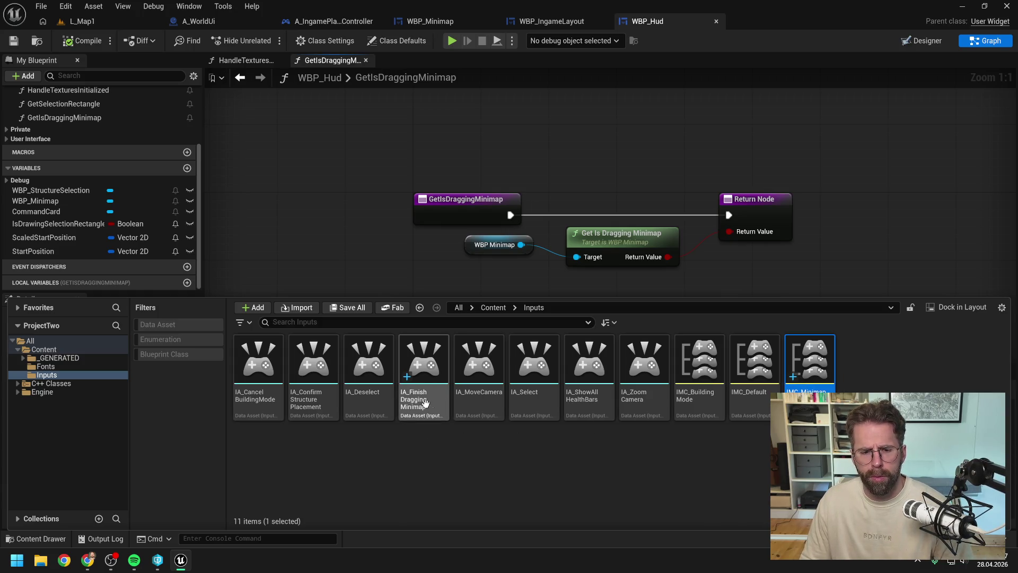
key("Delete")
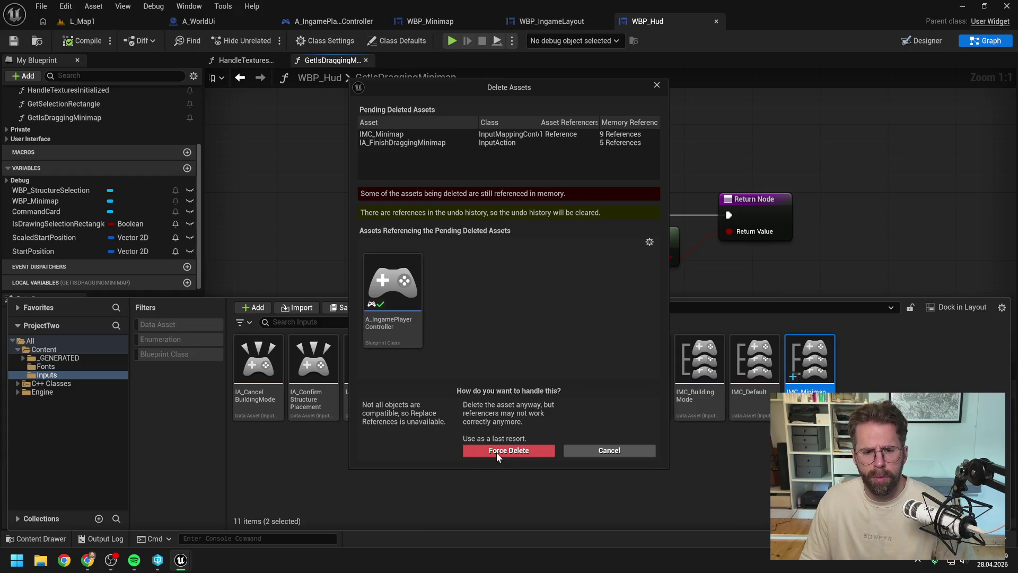
left_click(497, 453)
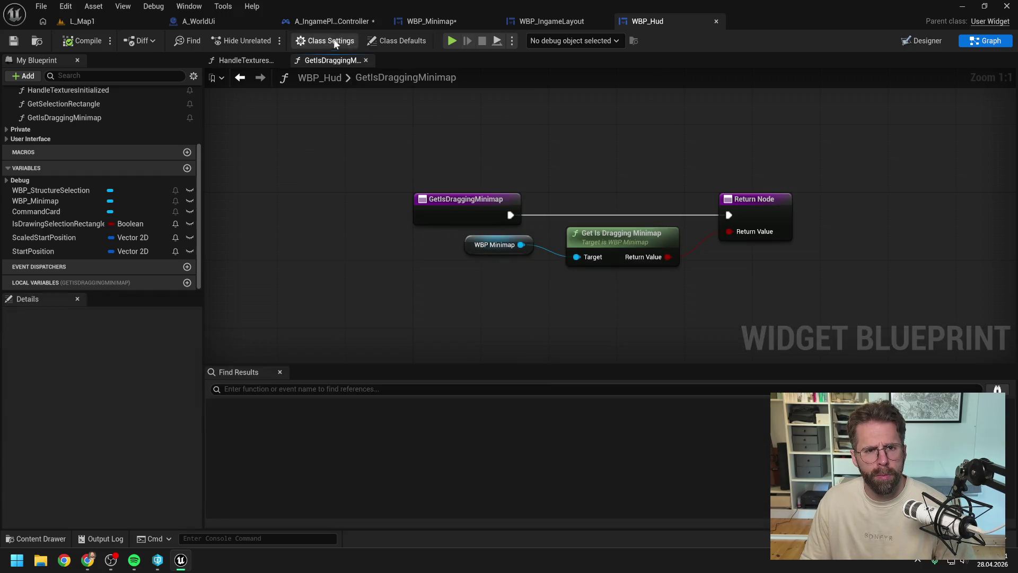
left_click(113, 23)
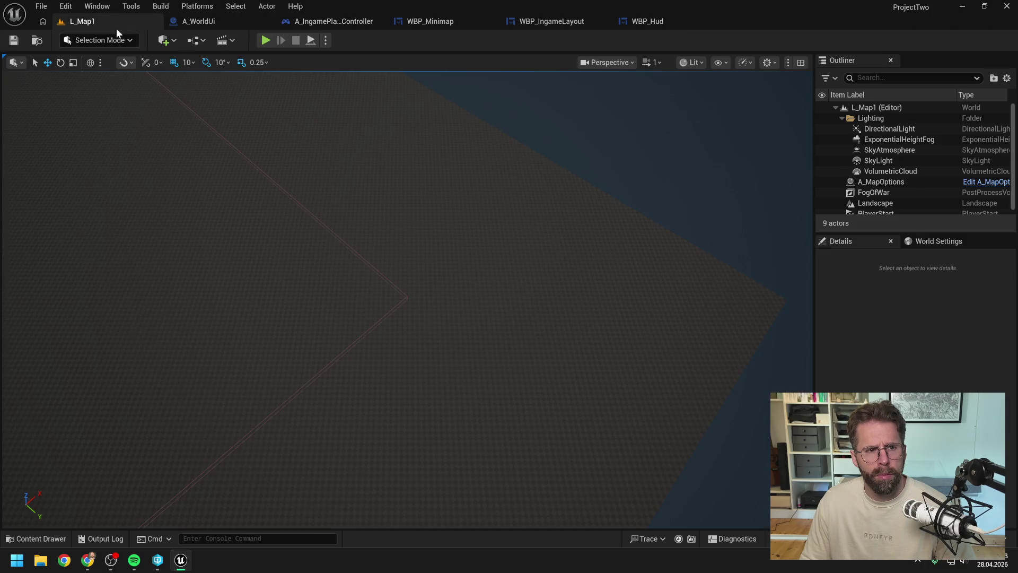
left_click(266, 41)
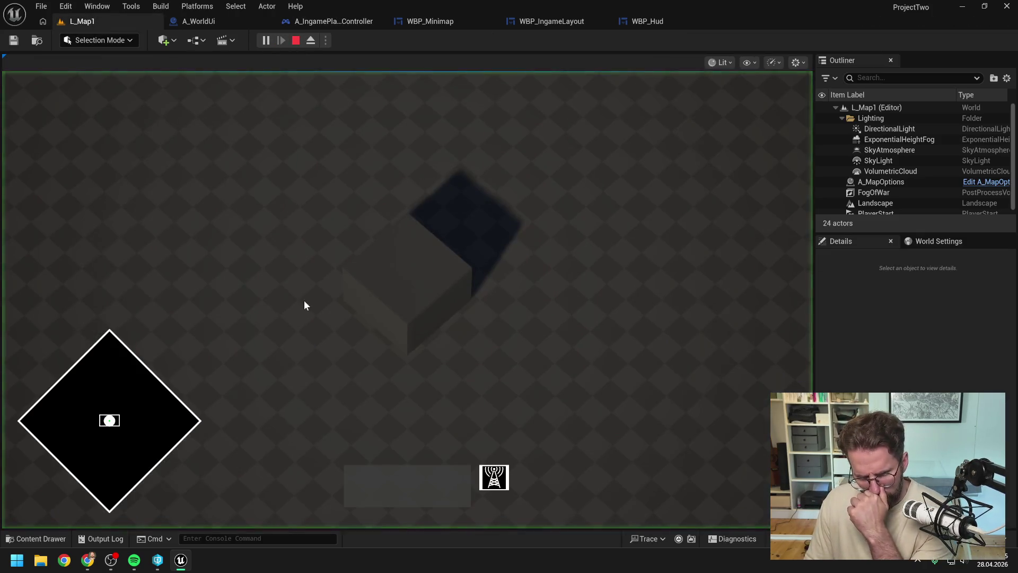
mouse_move(151, 421)
left_mouse_down()
mouse_move(132, 431)
mouse_move(182, 422)
left_mouse_up()
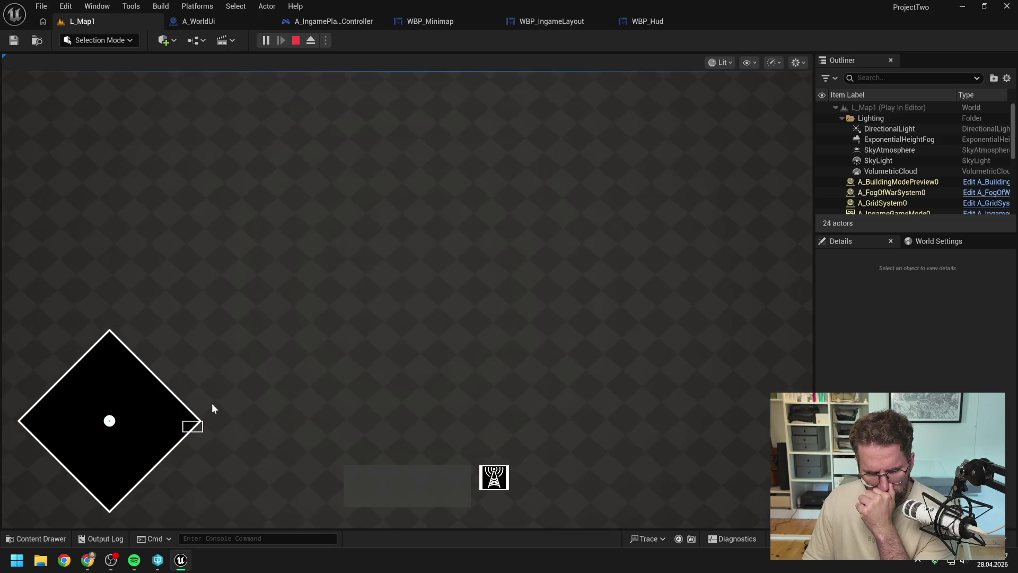
mouse_move(76, 339)
left_mouse_down()
mouse_move(107, 466)
mouse_move(51, 485)
left_mouse_up()
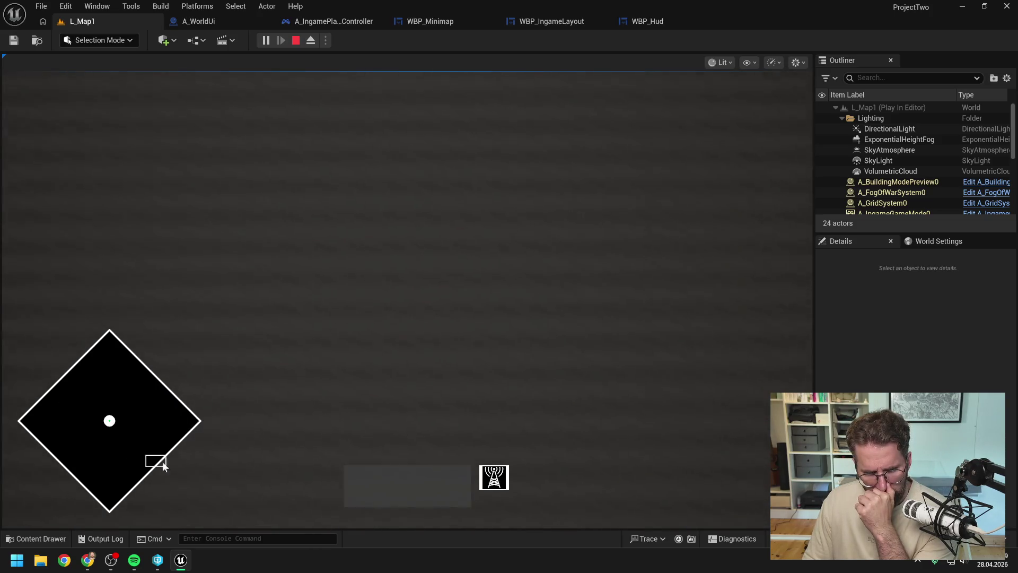
mouse_move(162, 464)
left_mouse_down()
mouse_move(160, 417)
mouse_move(157, 453)
left_mouse_up()
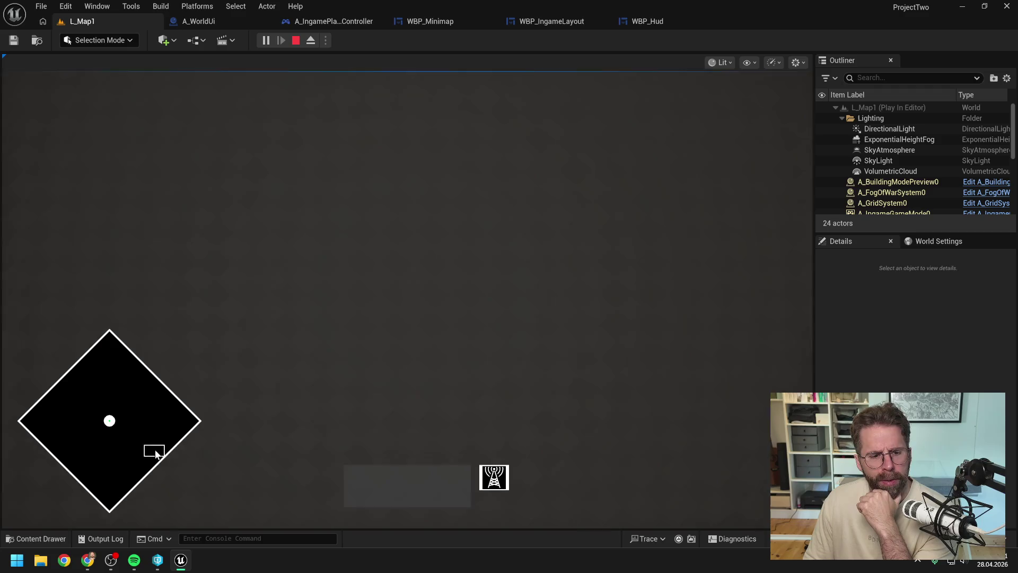
left_click_drag(177, 427, 246, 429)
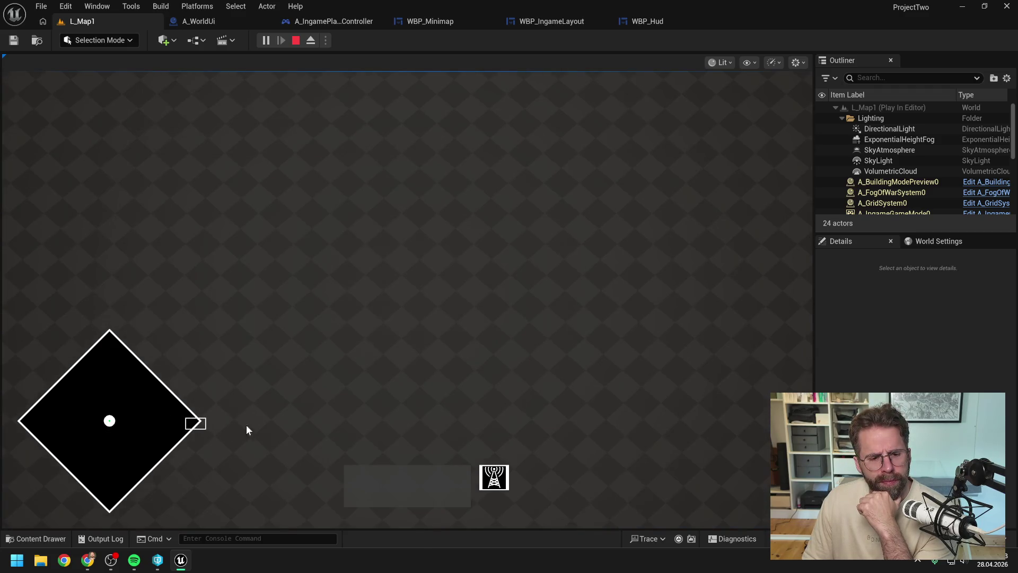
left_click(148, 409)
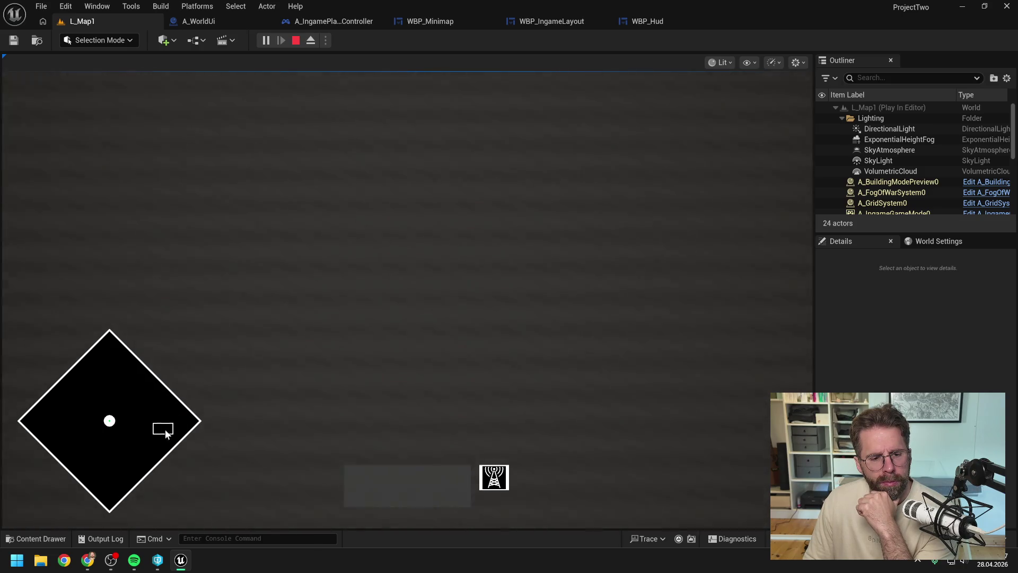
left_click(62, 435)
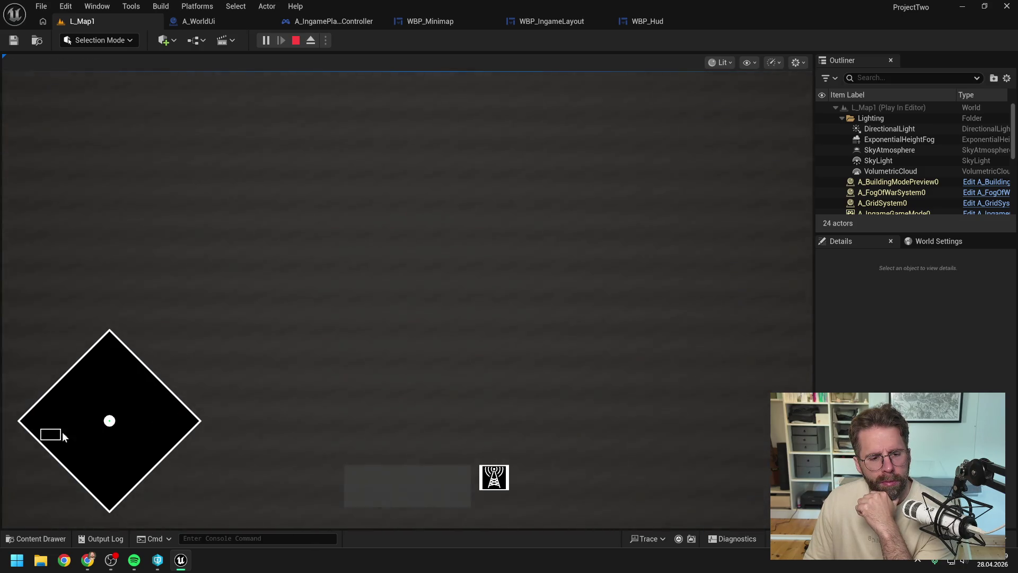
mouse_move(154, 432)
left_mouse_down()
mouse_move(158, 411)
mouse_move(129, 399)
mouse_move(177, 418)
left_mouse_up()
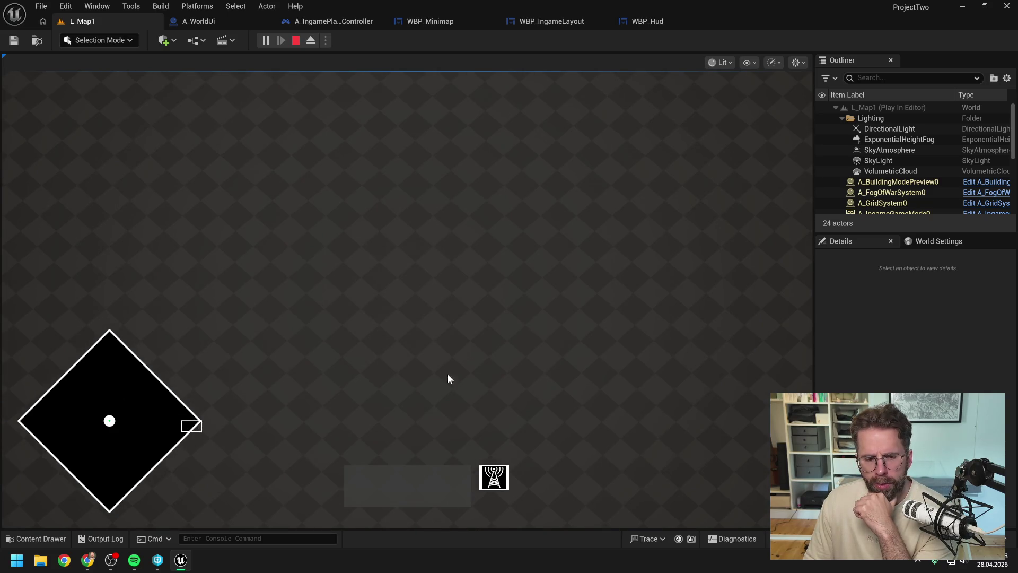
mouse_move(194, 423)
left_mouse_down()
mouse_move(160, 402)
mouse_move(172, 386)
left_mouse_up()
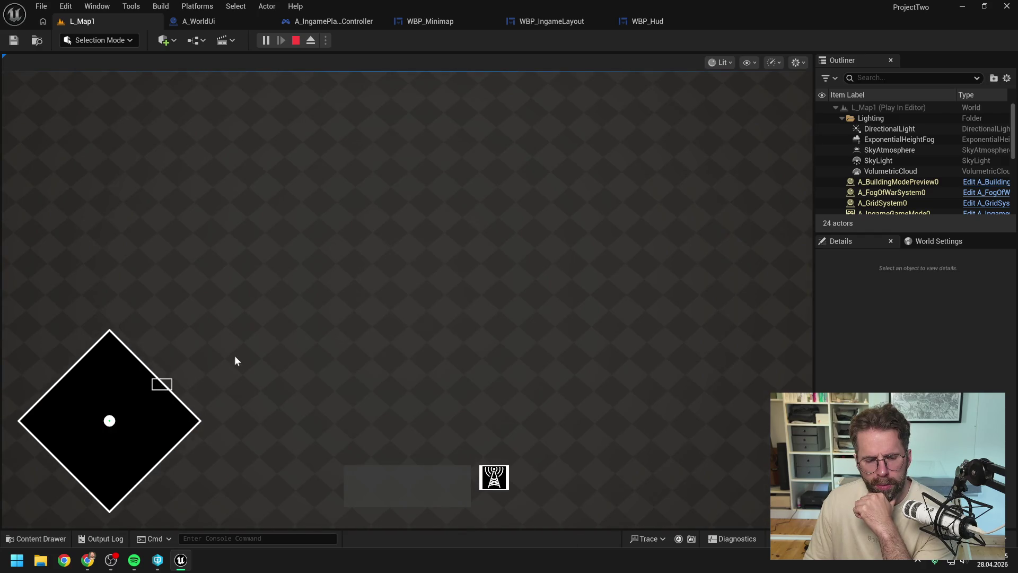
key("s")
key("d")
mouse_move(94, 353)
left_mouse_down()
mouse_move(34, 379)
mouse_move(134, 428)
mouse_move(164, 427)
left_mouse_up()
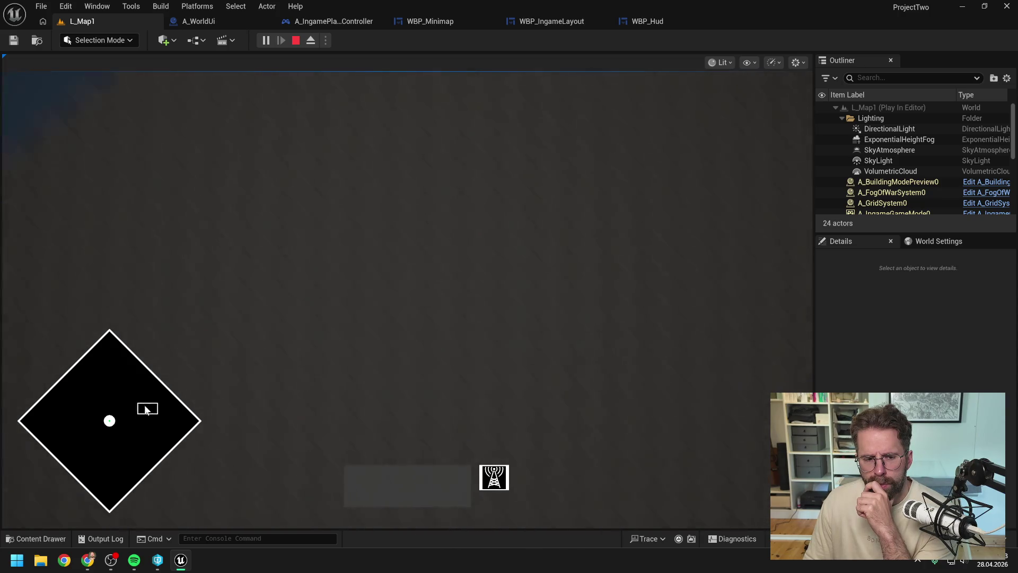
mouse_move(146, 410)
left_mouse_down()
mouse_move(164, 353)
mouse_move(177, 410)
left_mouse_up()
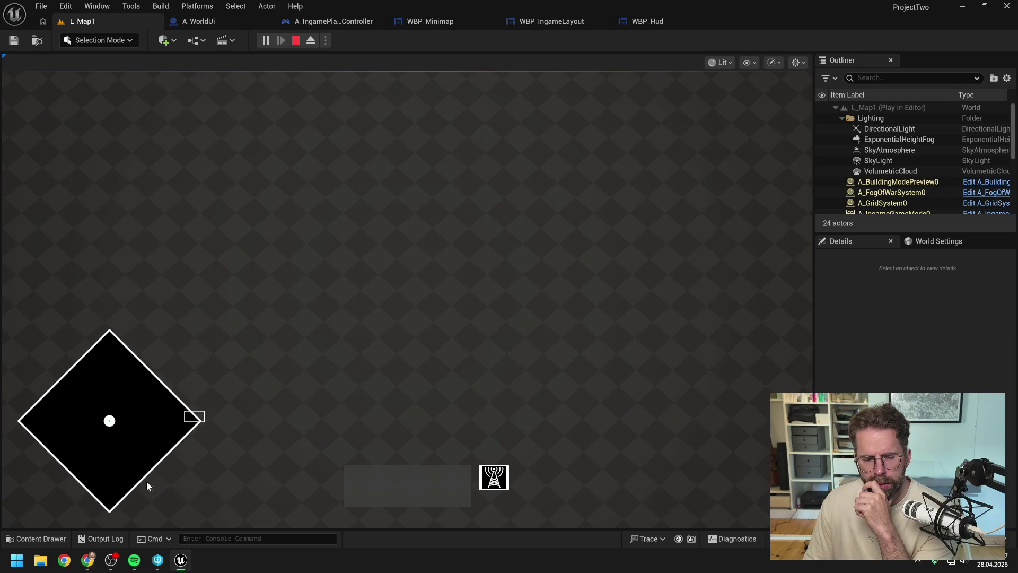
left_click(93, 491)
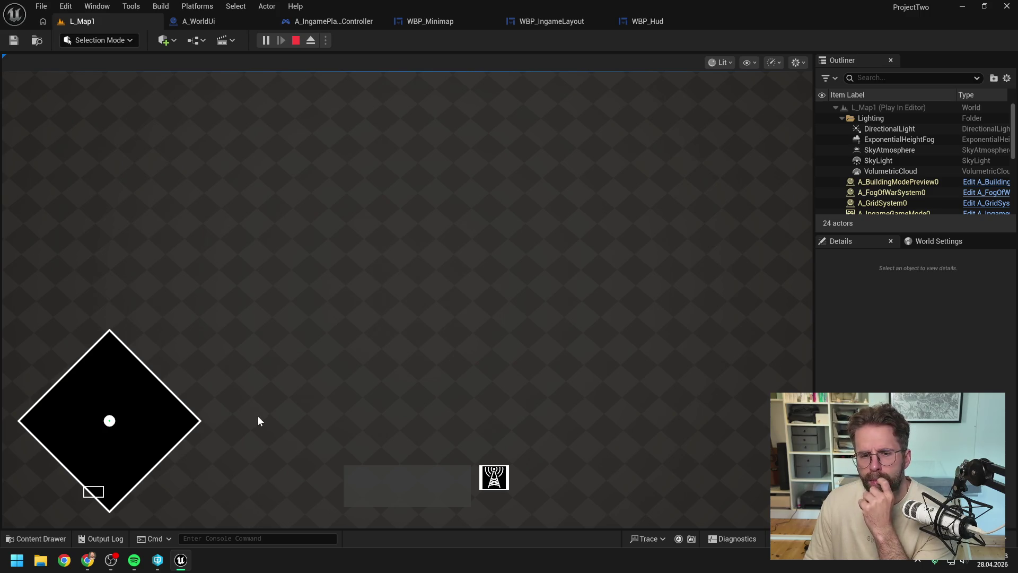
mouse_move(130, 433)
left_mouse_down()
mouse_move(148, 450)
mouse_move(160, 438)
mouse_move(111, 418)
mouse_move(157, 425)
left_mouse_up()
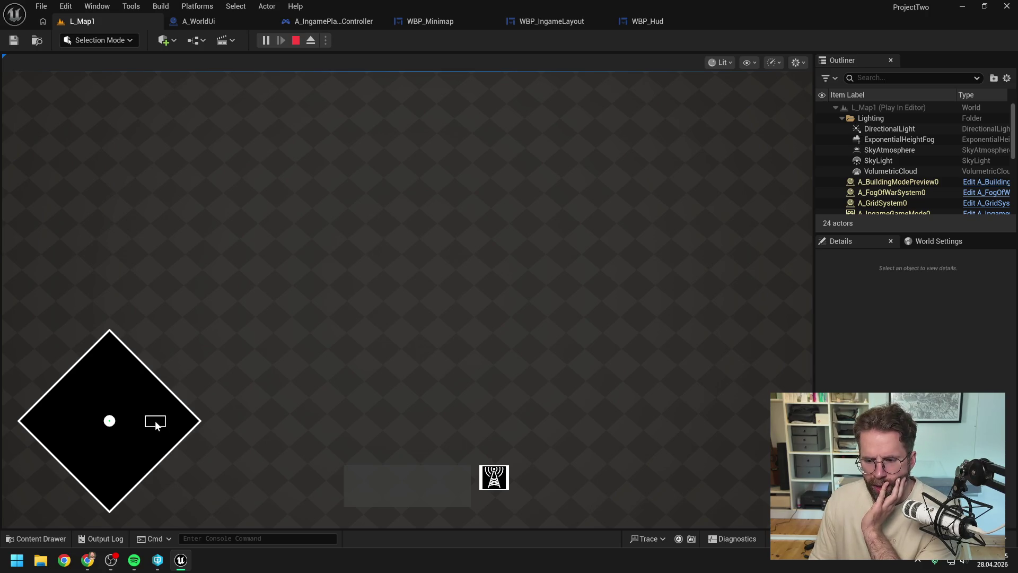
mouse_move(156, 425)
left_mouse_down()
mouse_move(164, 415)
mouse_move(175, 432)
mouse_move(139, 477)
mouse_move(103, 480)
mouse_move(116, 448)
mouse_move(177, 400)
mouse_move(167, 429)
mouse_move(103, 408)
mouse_move(112, 423)
left_mouse_up()
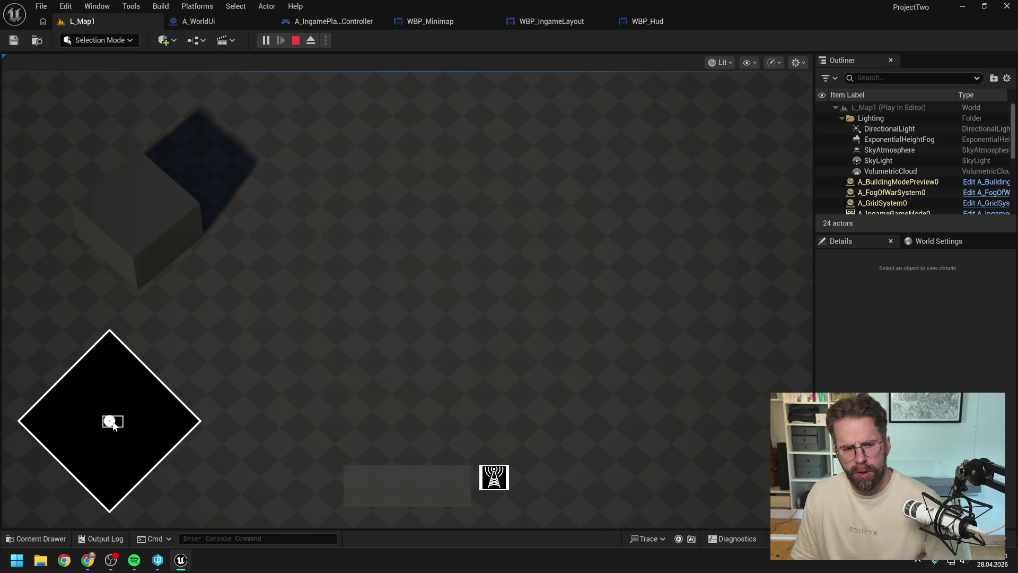
key("Escape")
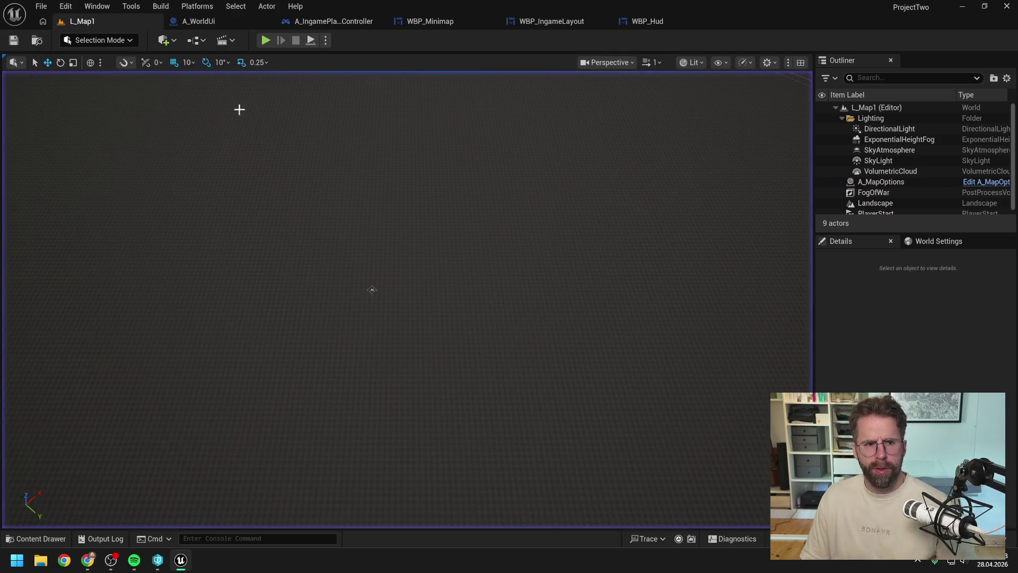
Show A_IngamePlayerController's EventGraph and select the IA_Select input event node.
left_click(356, 23)
left_click(218, 60)
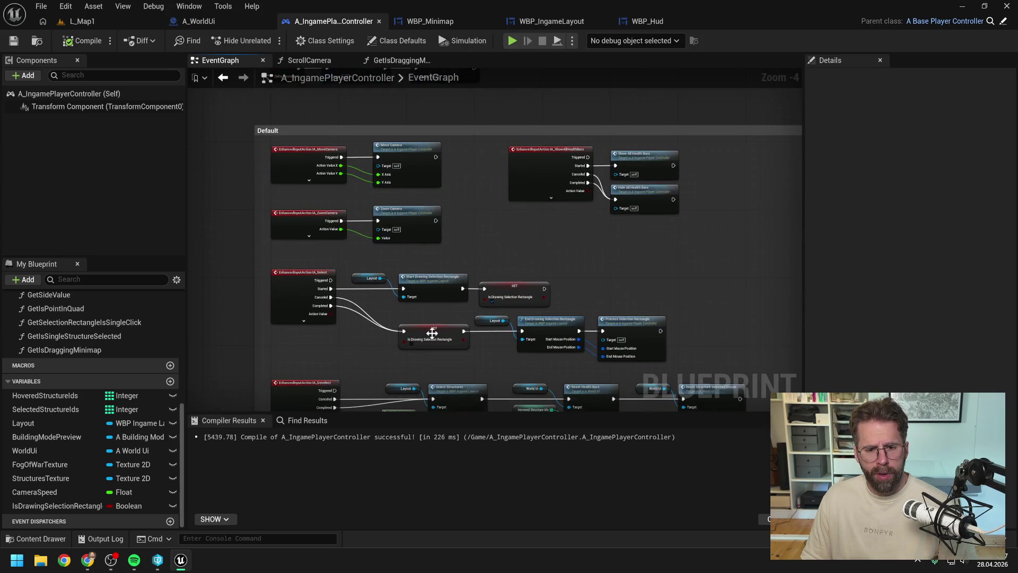
scroll(419, 292, "up", 1)
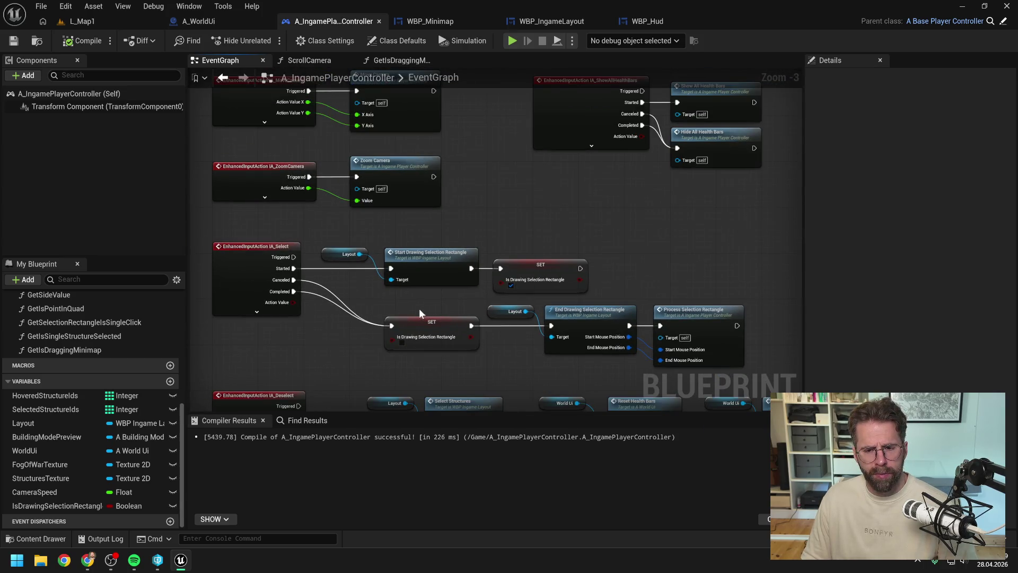
scroll(419, 310, "down", 1)
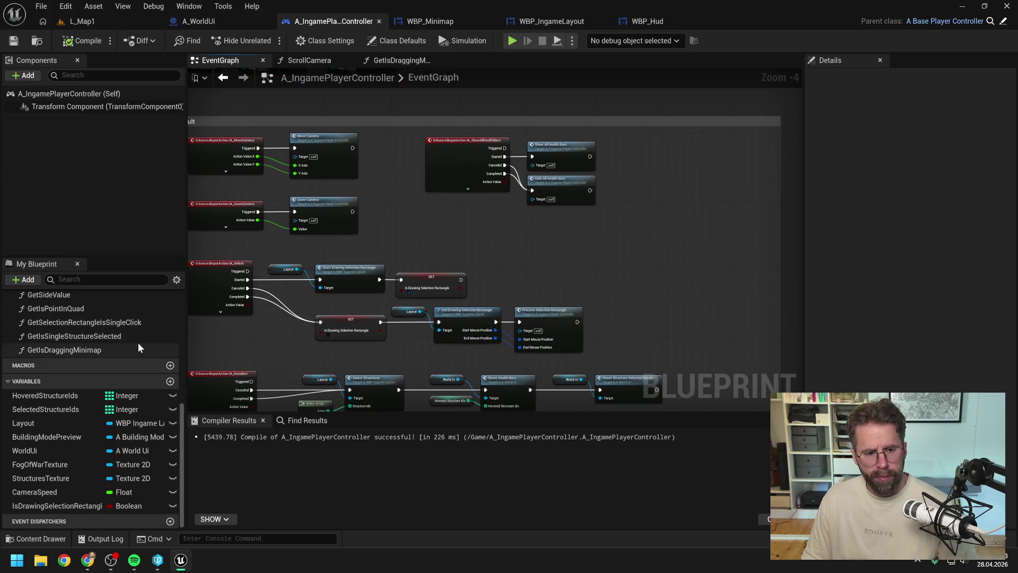
scroll(130, 447, "up", 4)
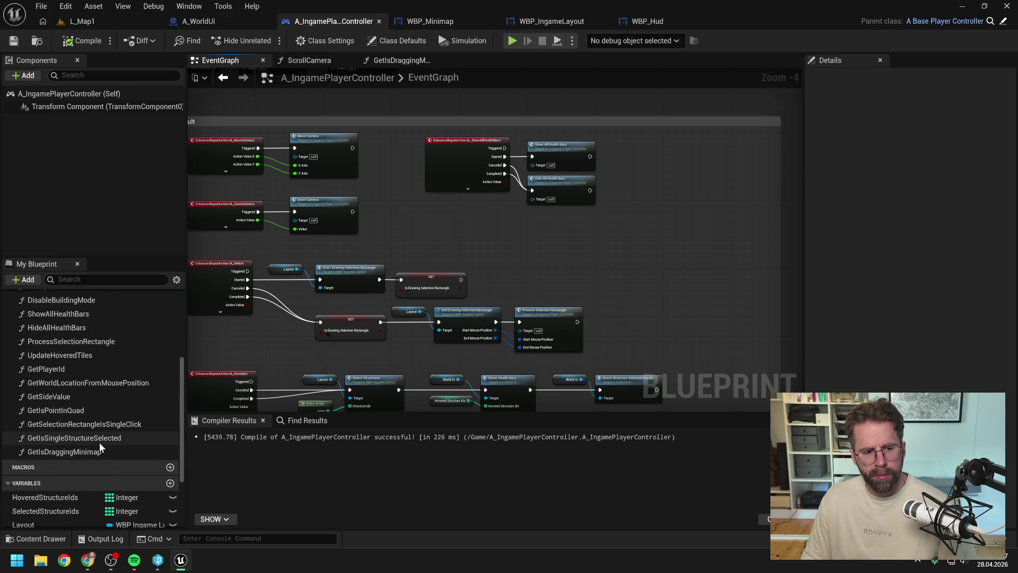
left_click_drag(358, 350, 408, 346)
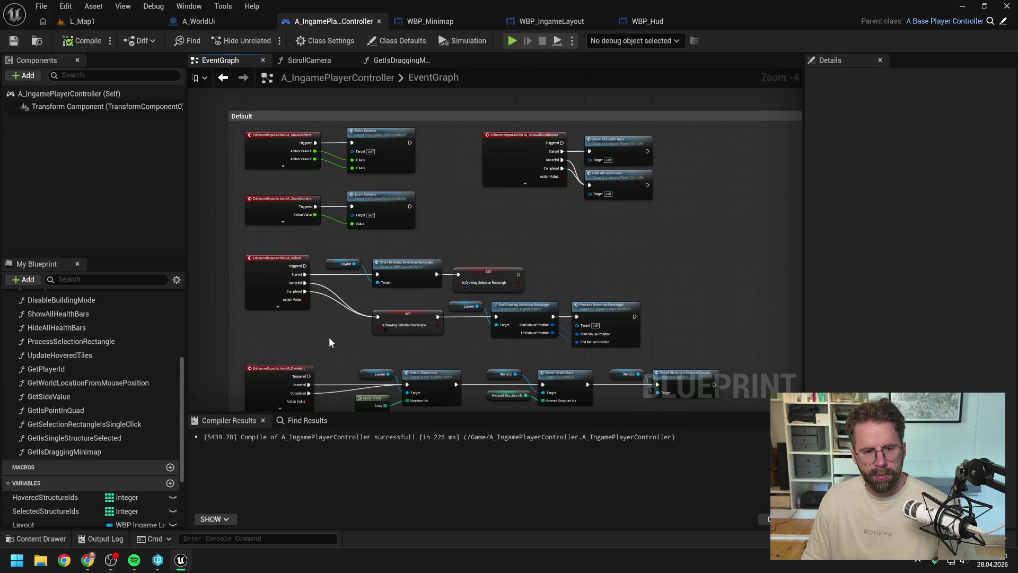
left_click(261, 282)
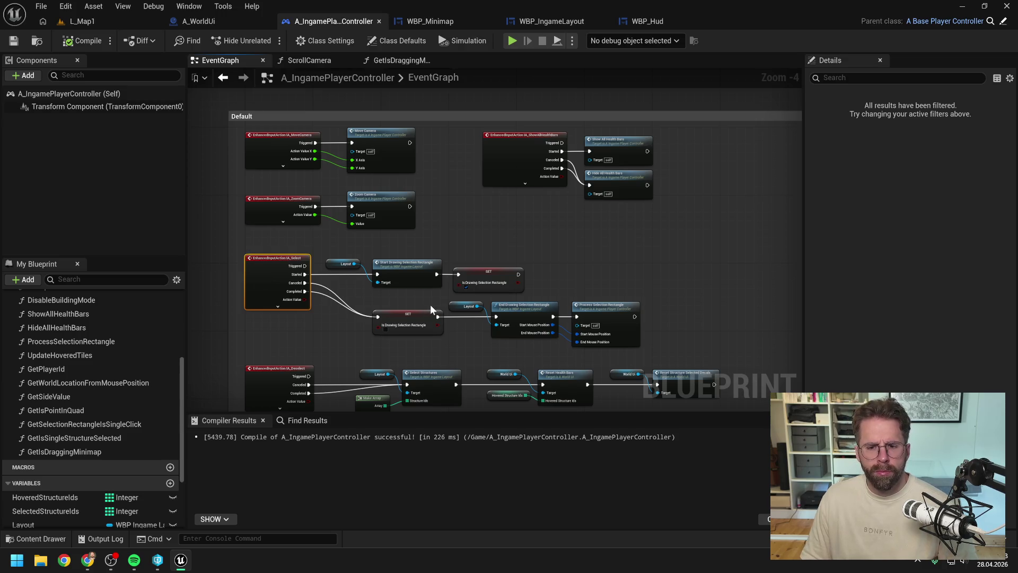
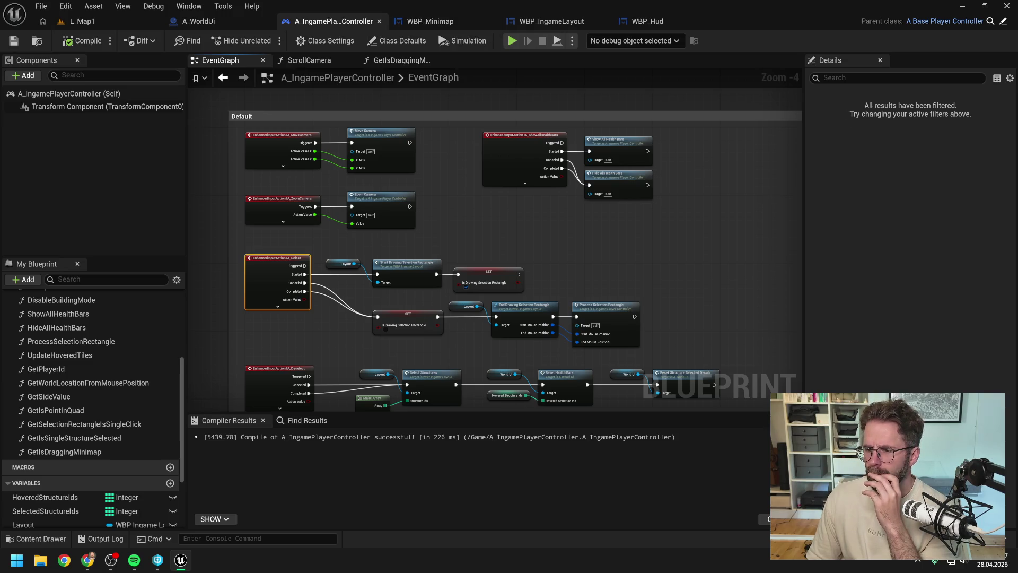
Switch from the Unreal editor to the Chrome window holding the Claude minimap chat.
key("alt+Tab")
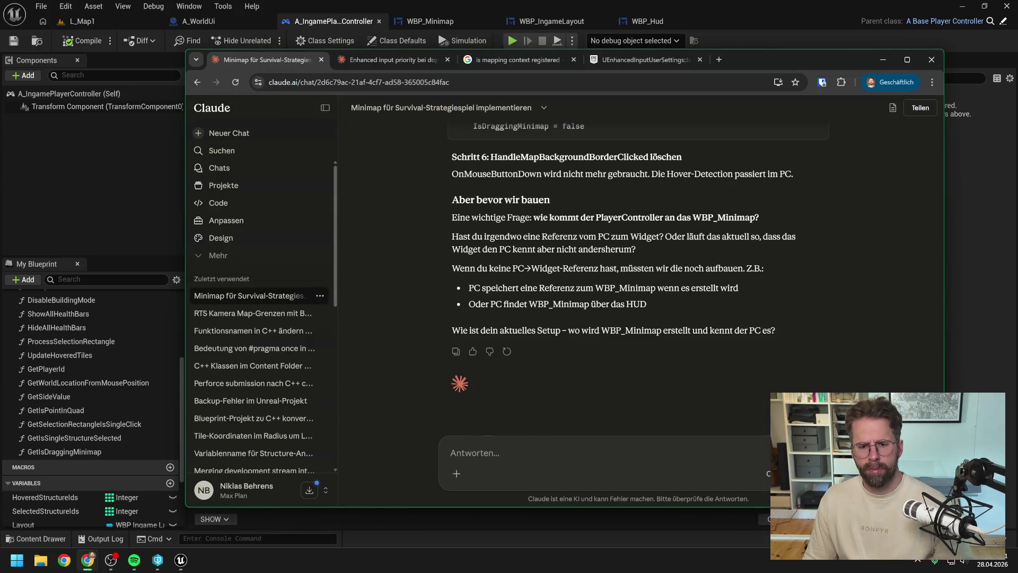
Start the reply: 'Ich bin nun nochmal zurück und nutze nur die Widget Events. Also'.
type("Ich bin nun nochmal")
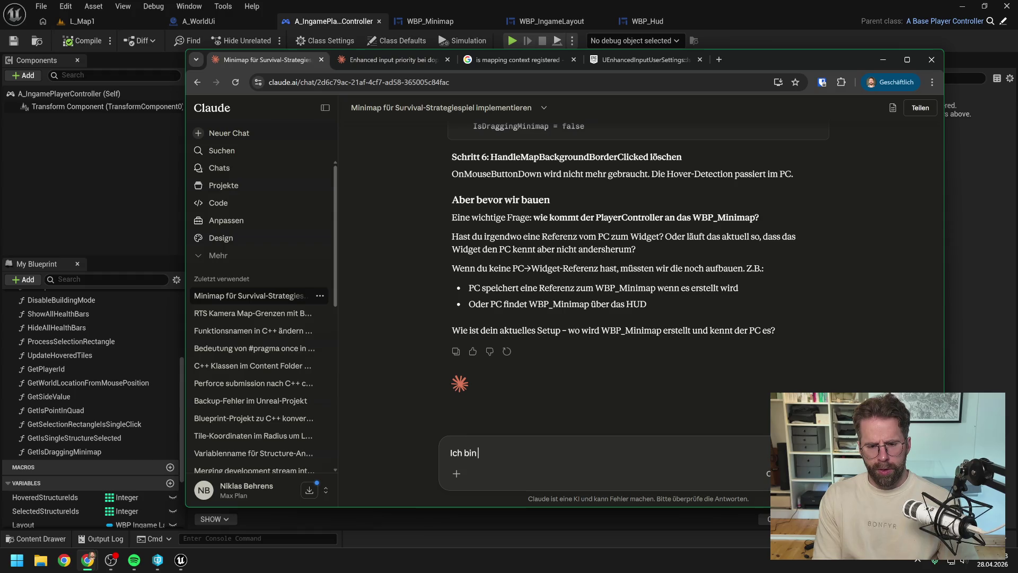
type(" zurück und nutze nur ")
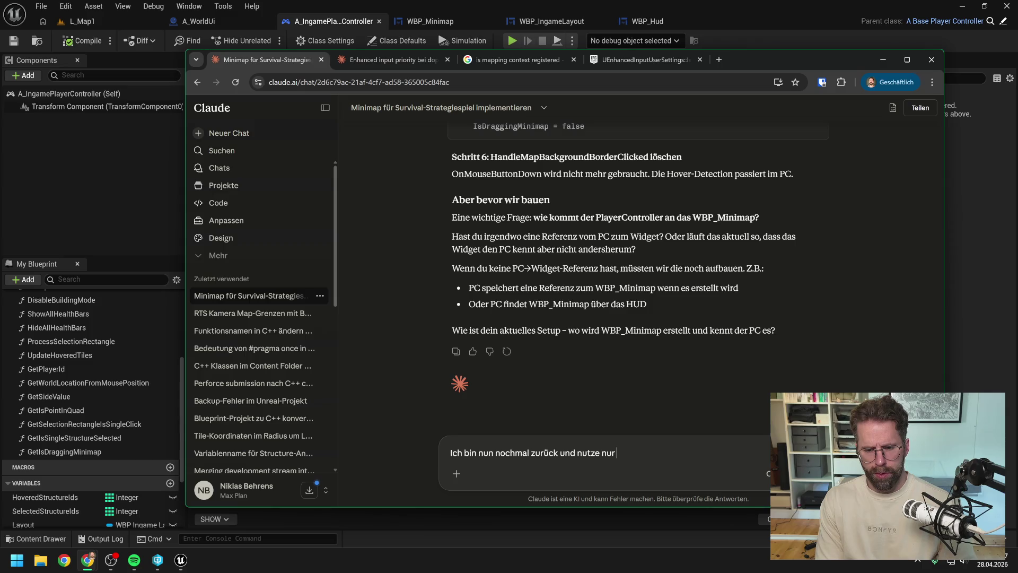
type("die")
key("BackSpace")
type("Widg")
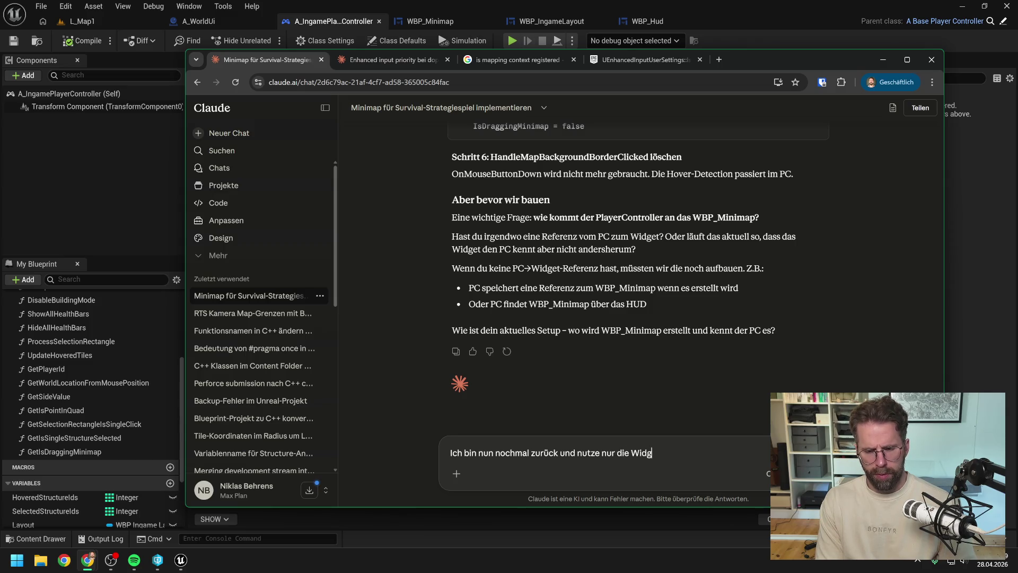
type("et Events.")
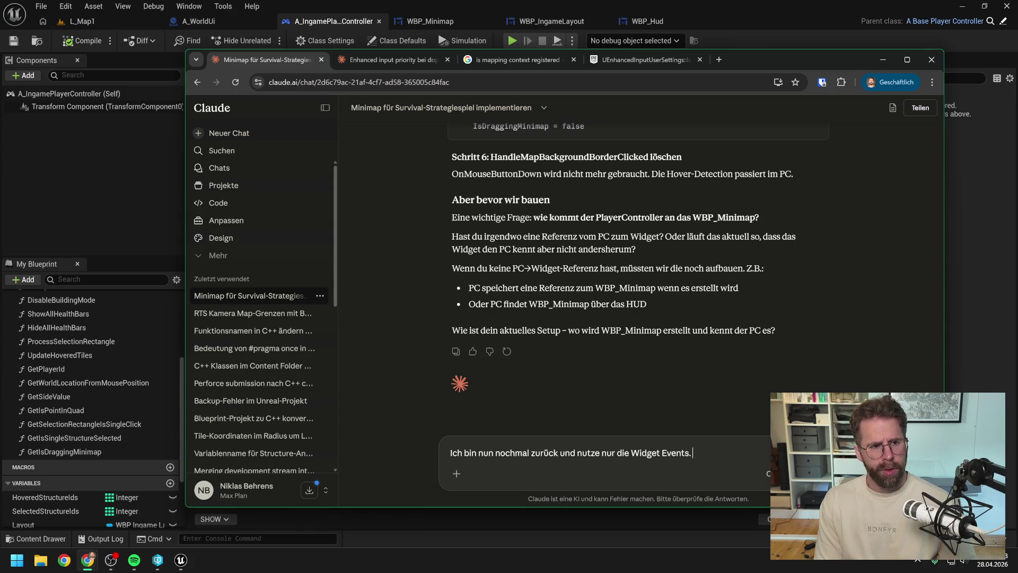
type(" Also")
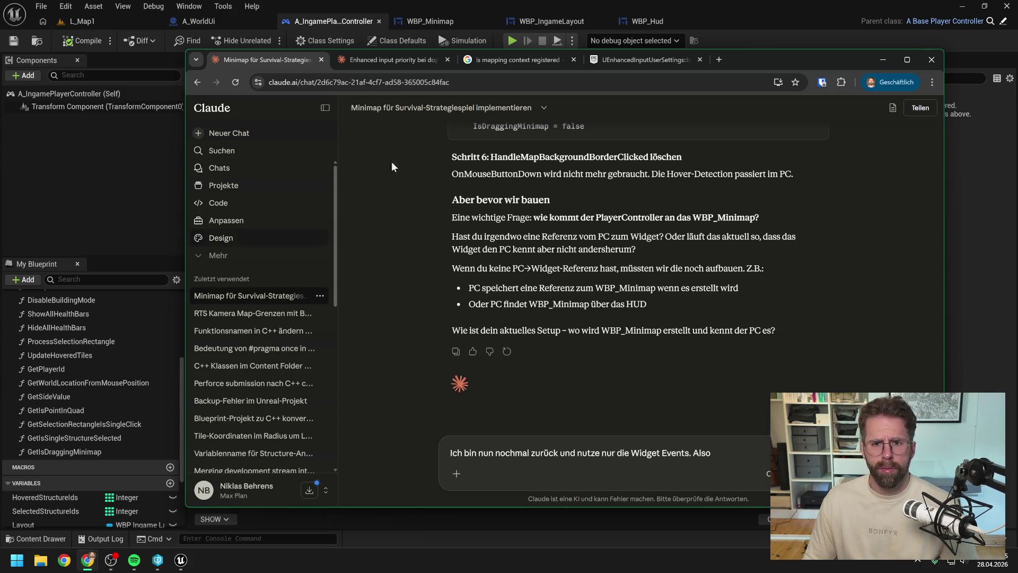
Check the WBP_Minimap event graph in Unreal, then return to the chat window and nudge it right.
left_click(421, 18)
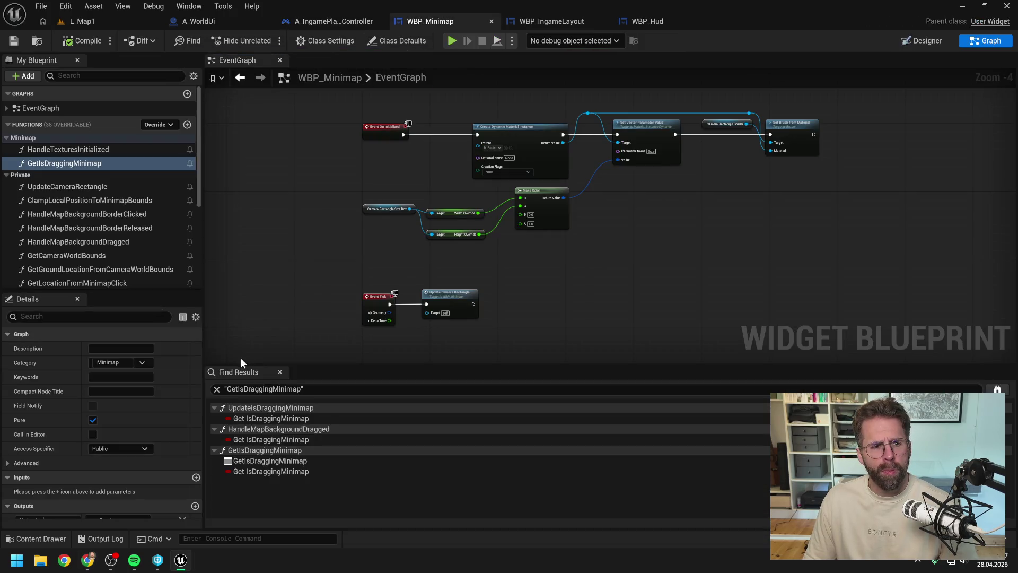
mouse_move(88, 560)
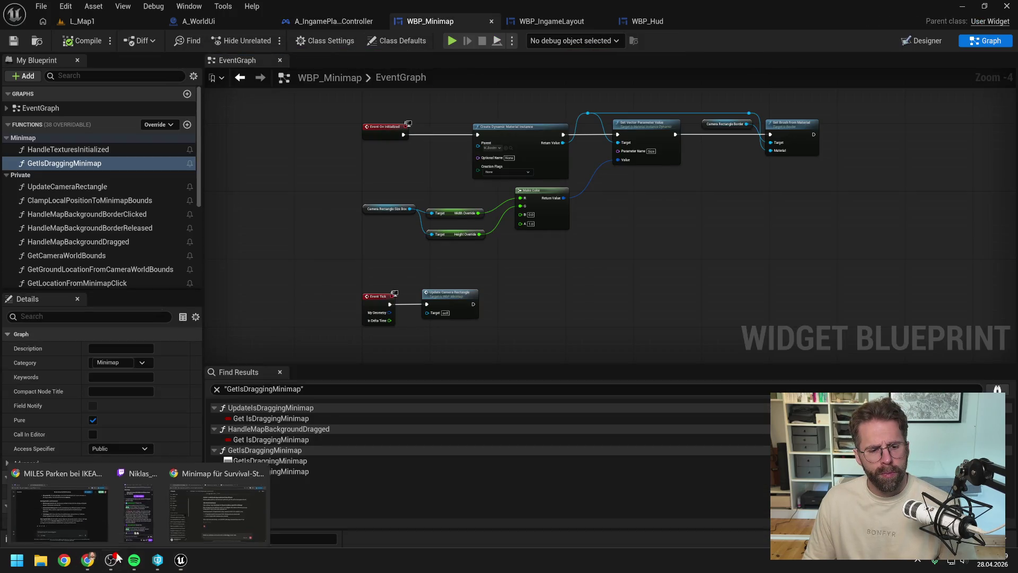
left_click(186, 504)
left_click_drag(748, 59, 793, 54)
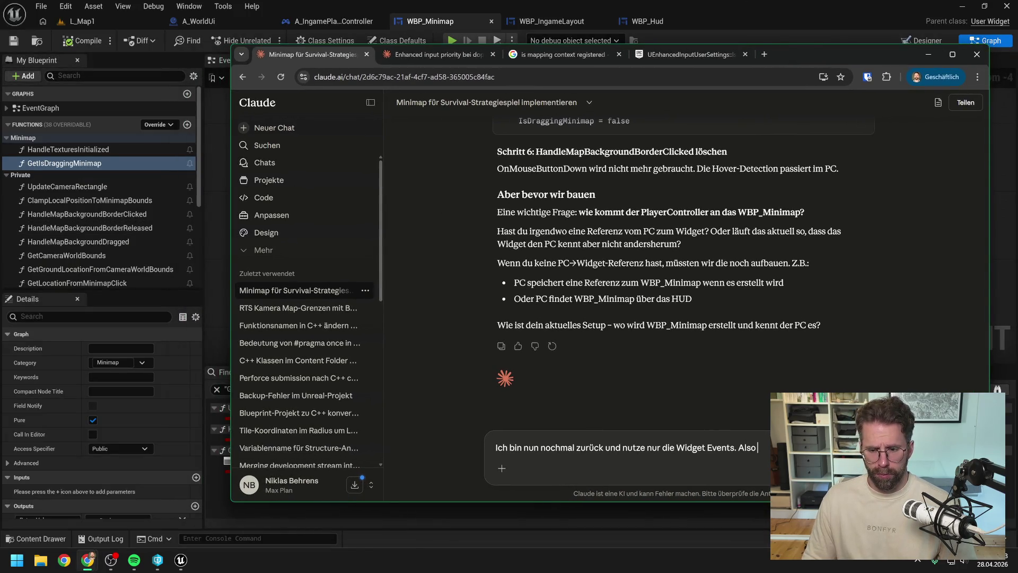
List HandleMapBackgroundClicked, HandleMapBackgroundReleased and HandleMapBackgroundDragged in the reply.
type("Han")
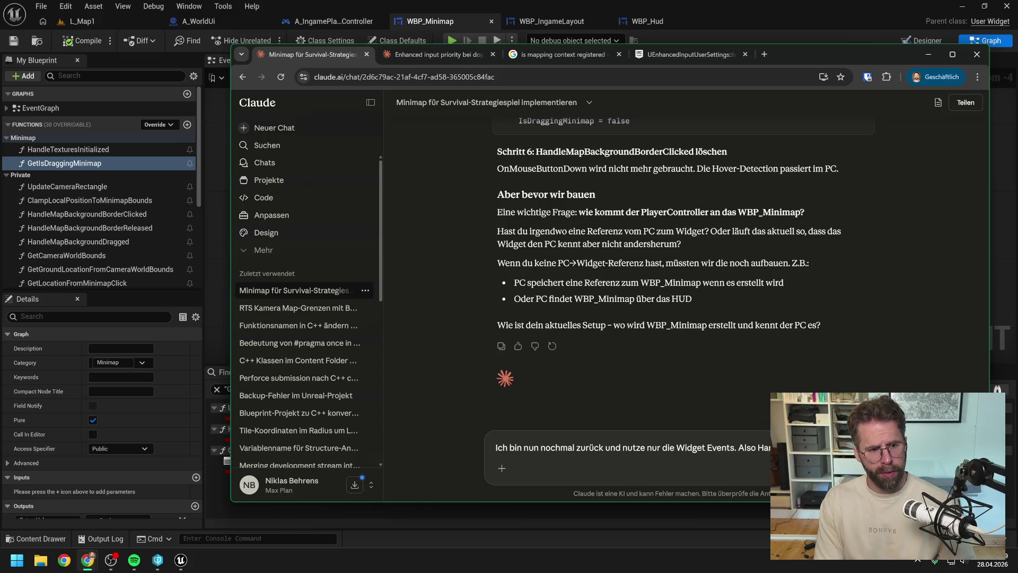
type("dleMapBackgroundClicked")
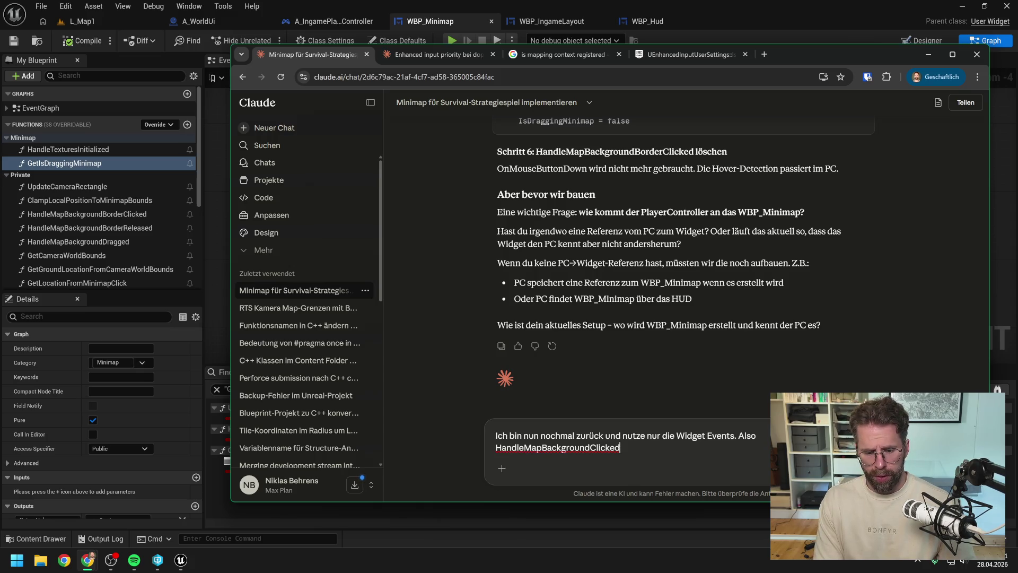
type(", HandleMap")
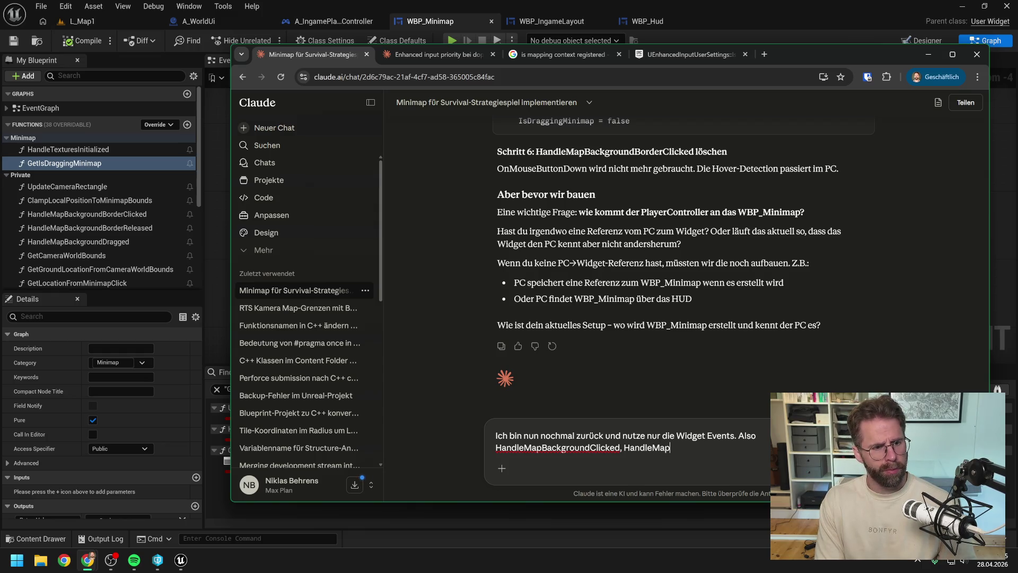
type("Background")
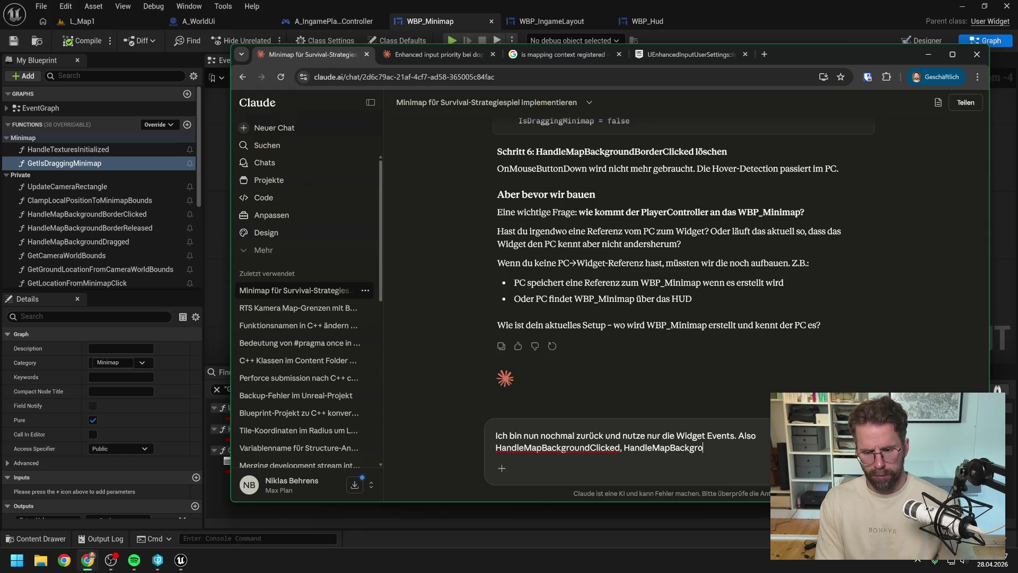
type("Released und")
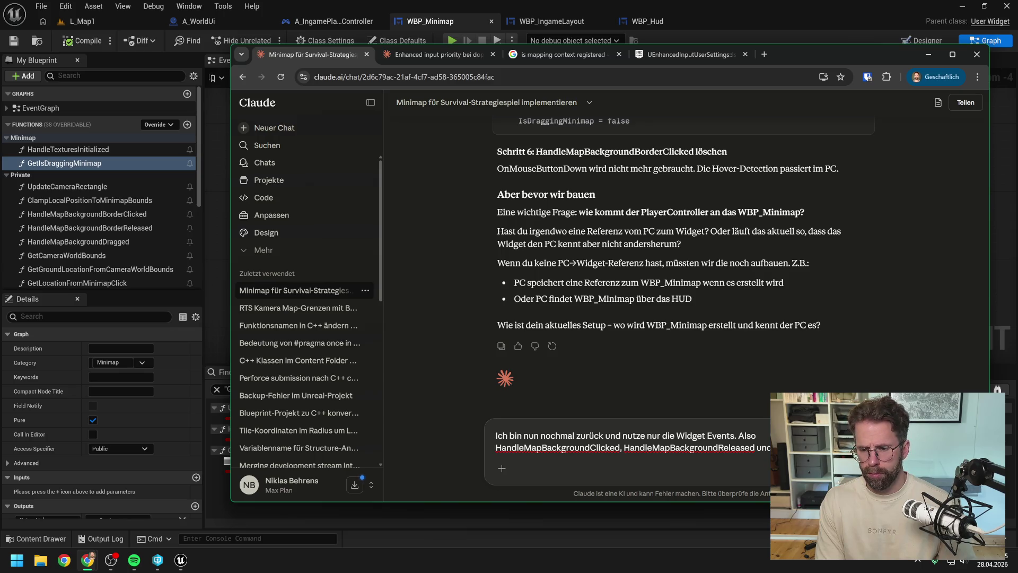
type("HandleMapBackgroundRele")
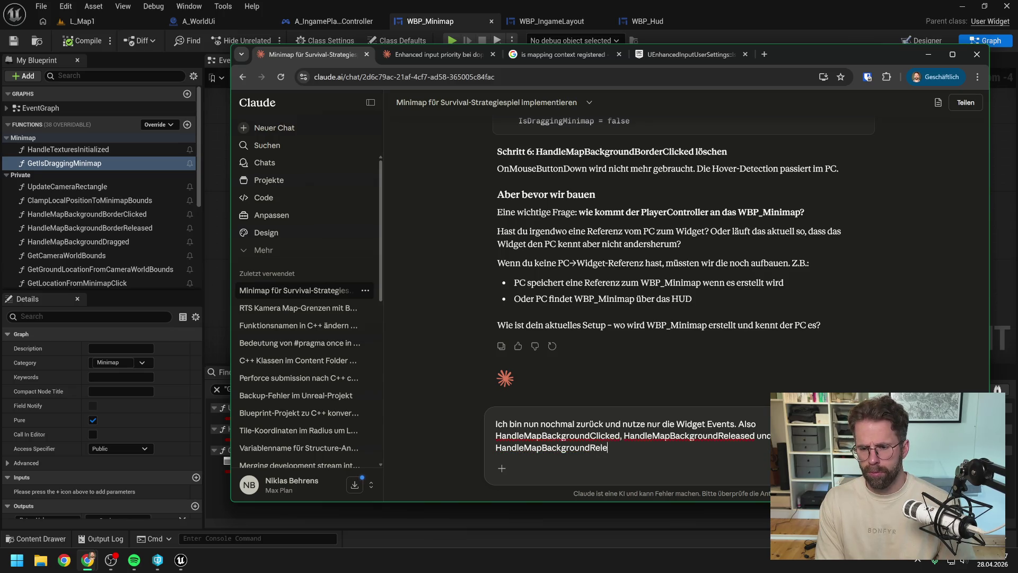
key("ctrl+BackSpace")
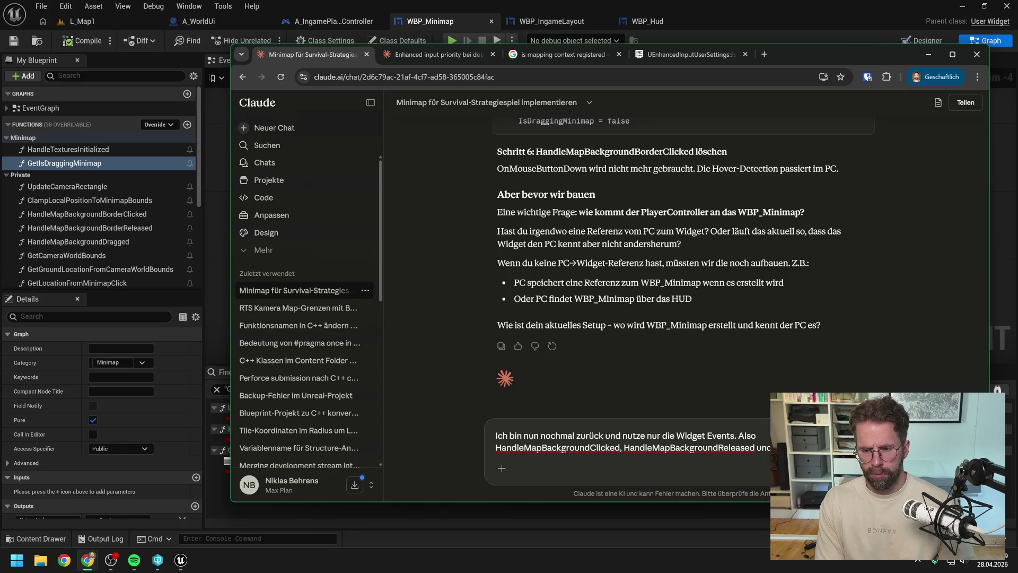
type("HandleMapBackgroundDragged.")
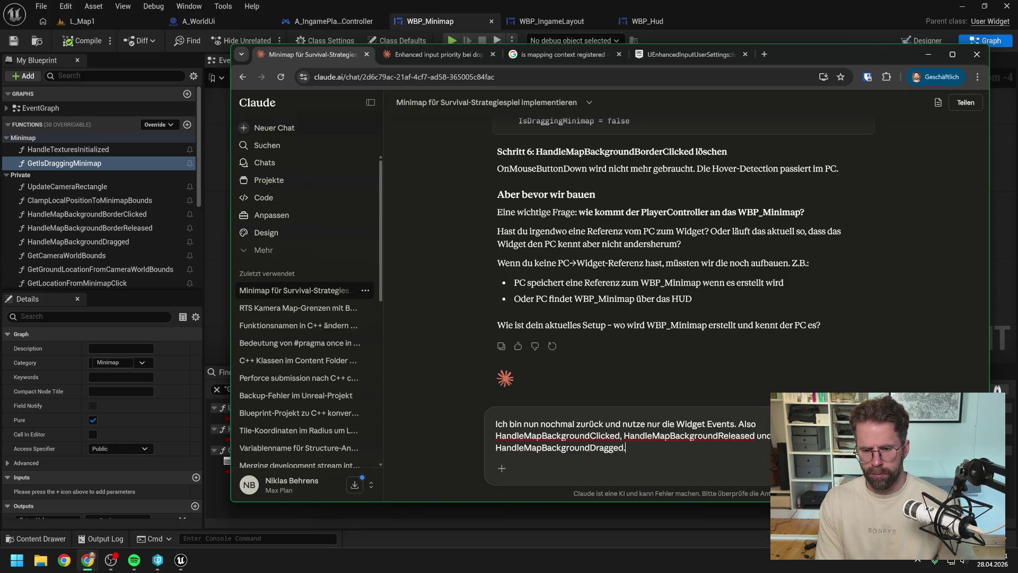
Add a paragraph saying other experiments were deleted, then begin a 'Problem 1' line.
key("shift+Return")
key("shift+Return")
type("H")
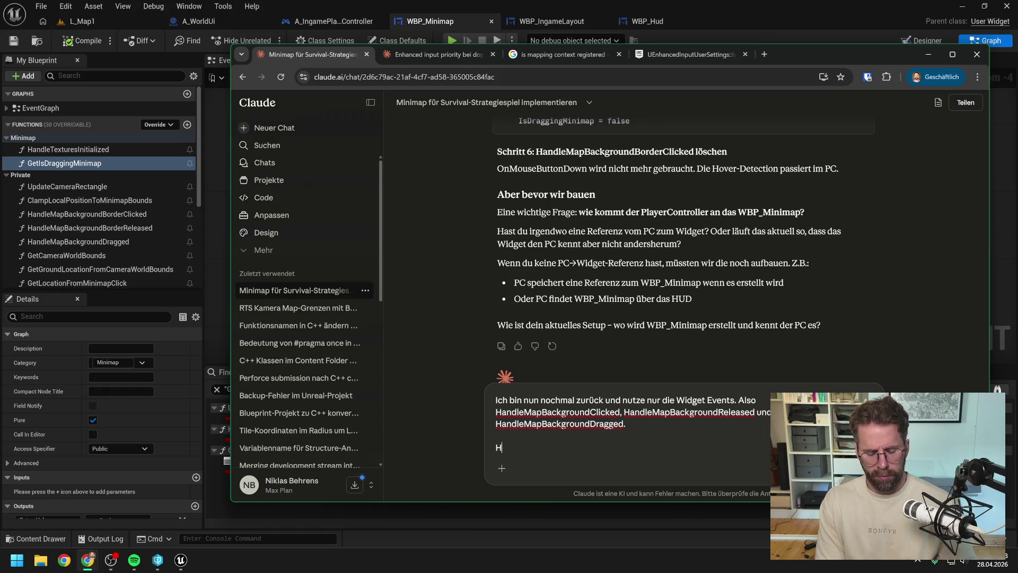
type("abe alle Ex")
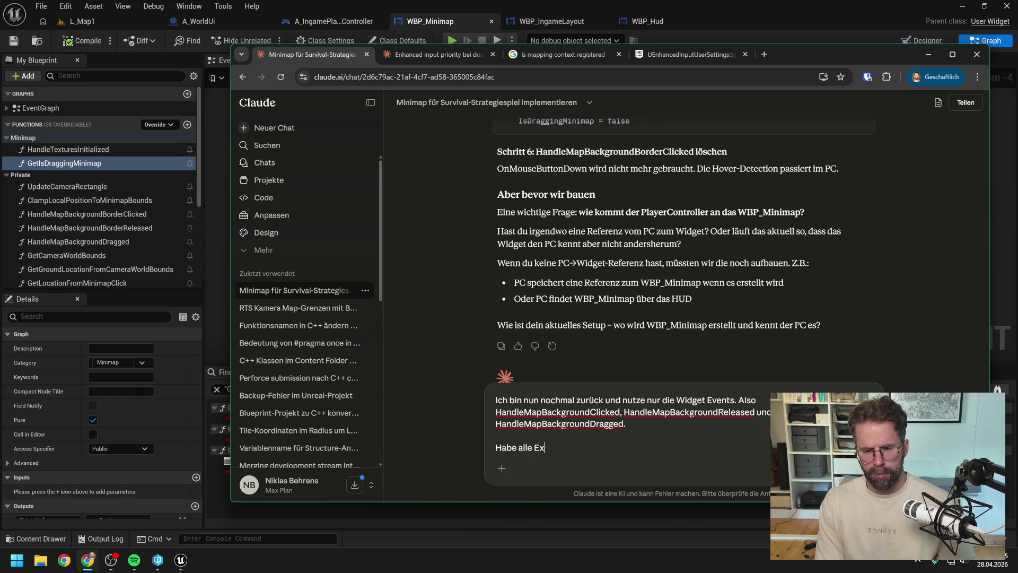
key("BackSpace")
key("BackSpace")
type("anderen Expe")
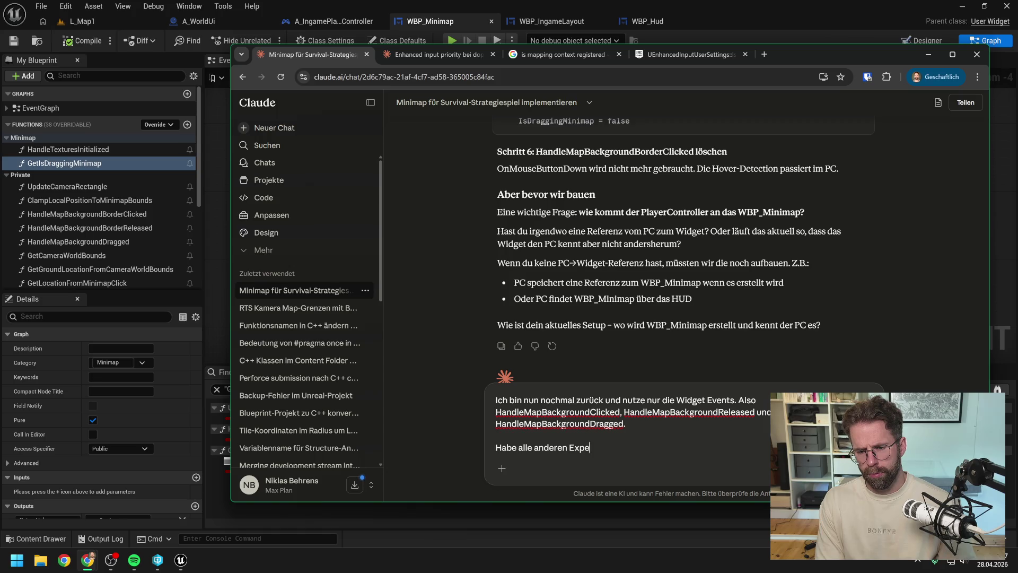
type("rimente gelösc")
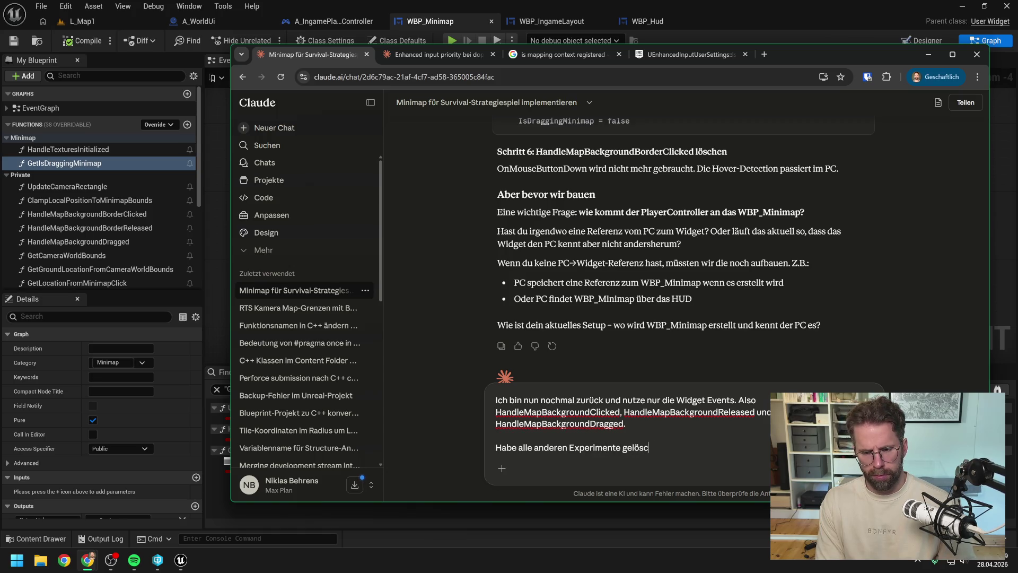
type("ht, kamen ")
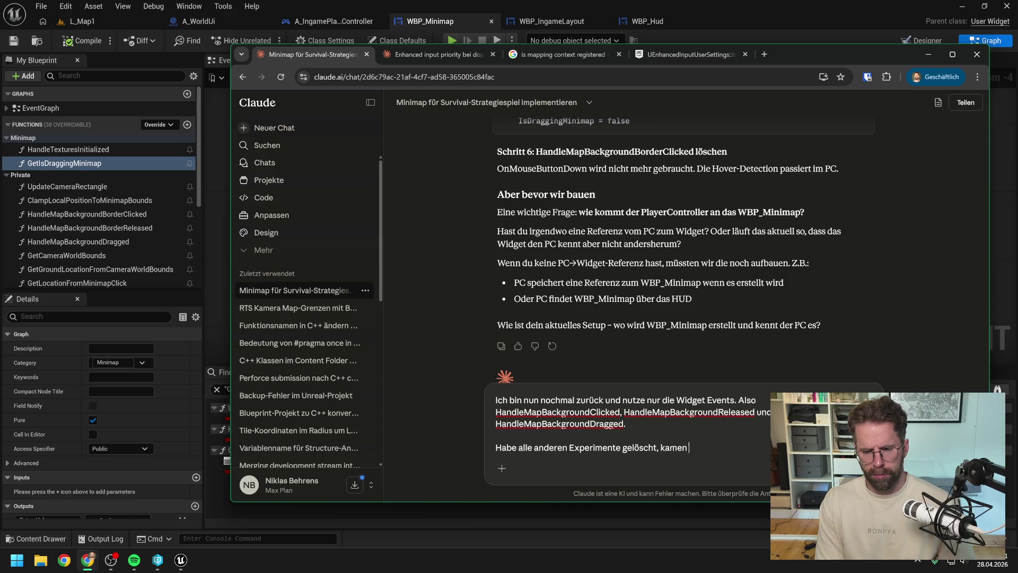
type("wir nicht witer mit.")
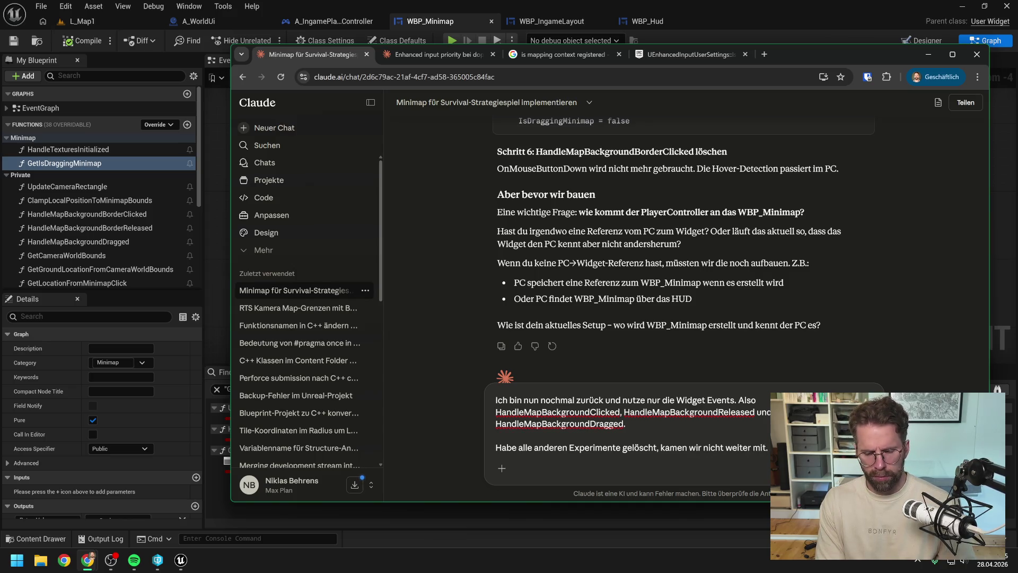
type(" überlegen. Wir können nun innerh")
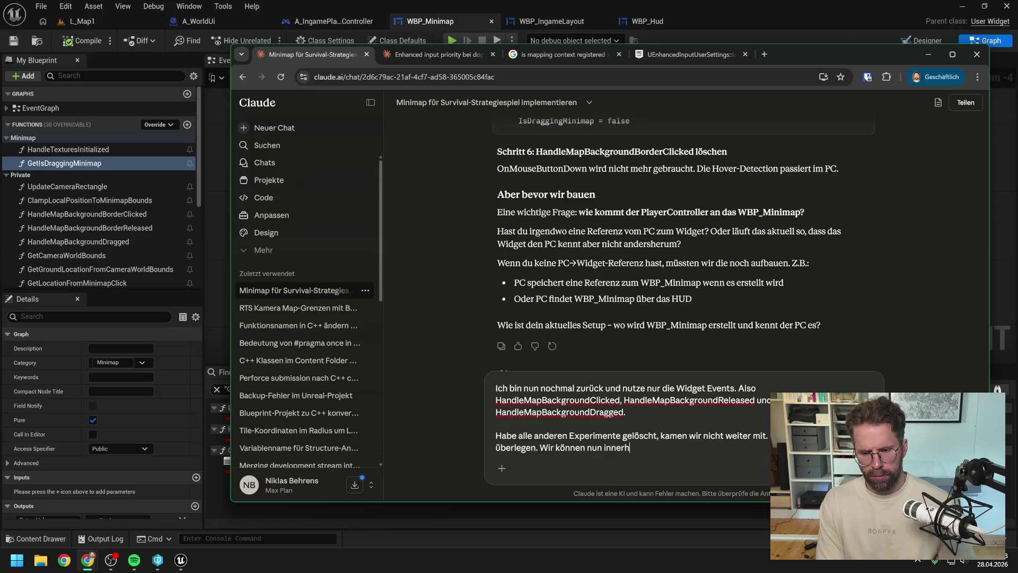
type("alb der Minimap")
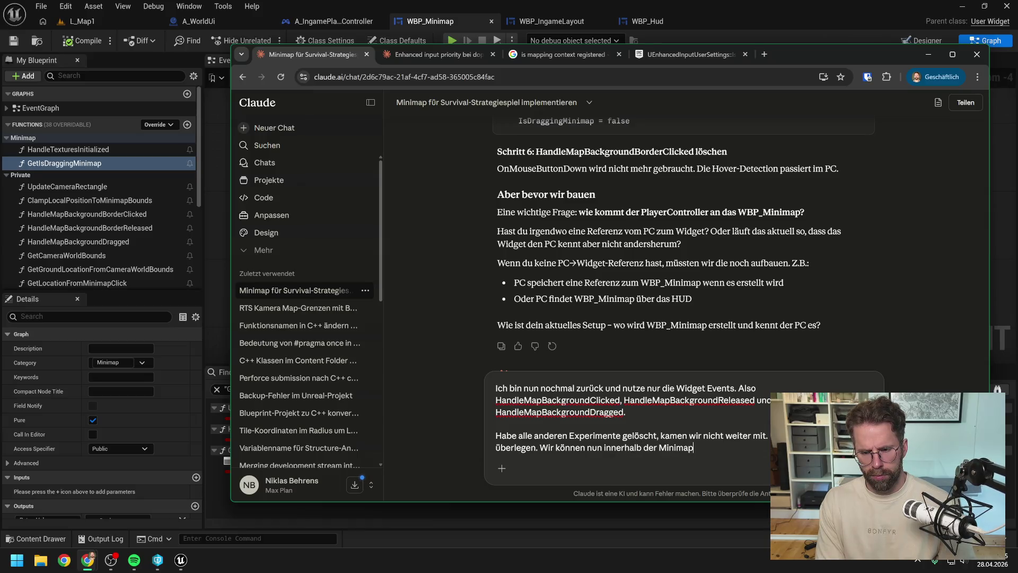
type(" gut Dragg")
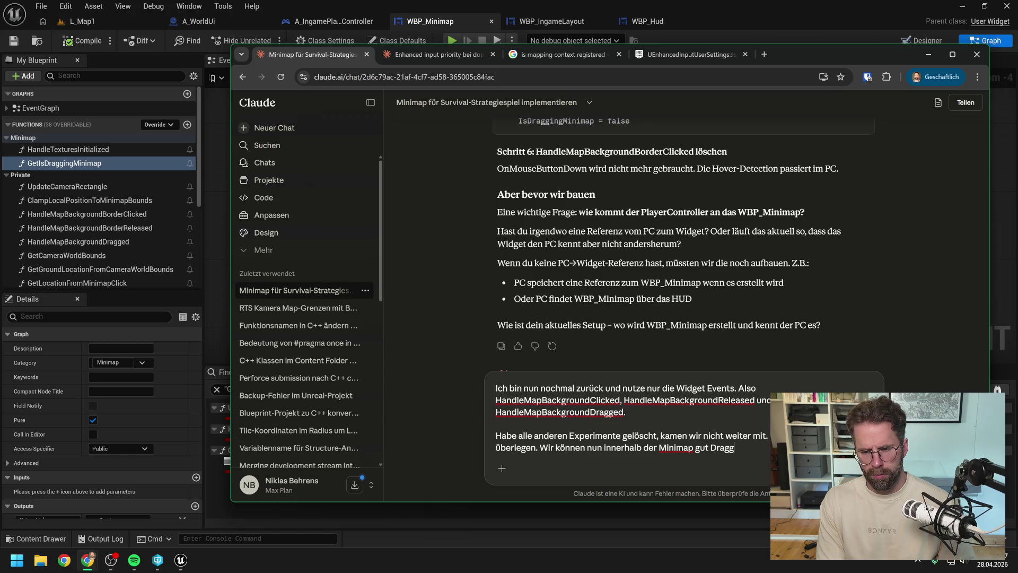
type("en und Re")
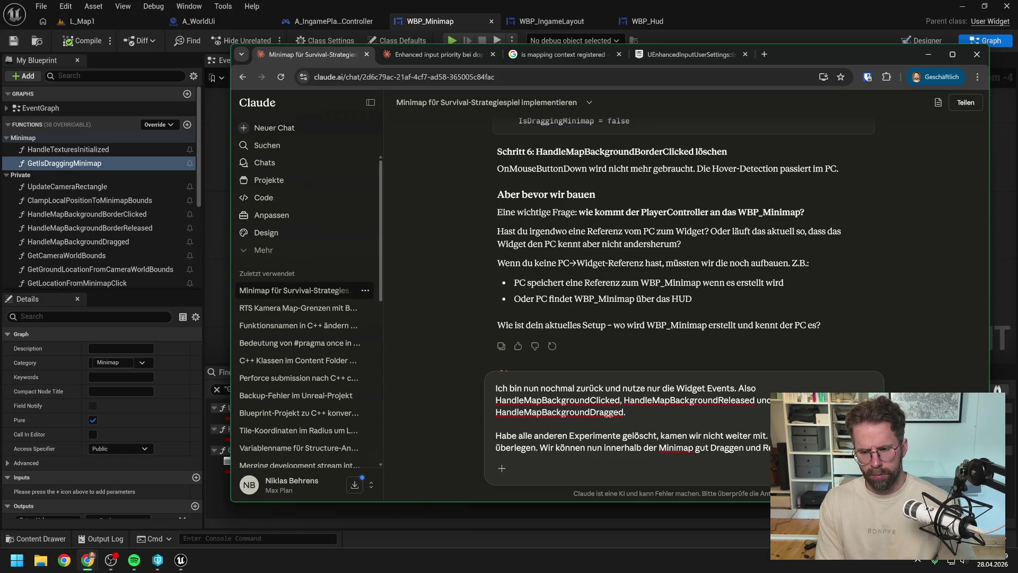
key("shift+Return")
key("shift+Return")
type("robl")
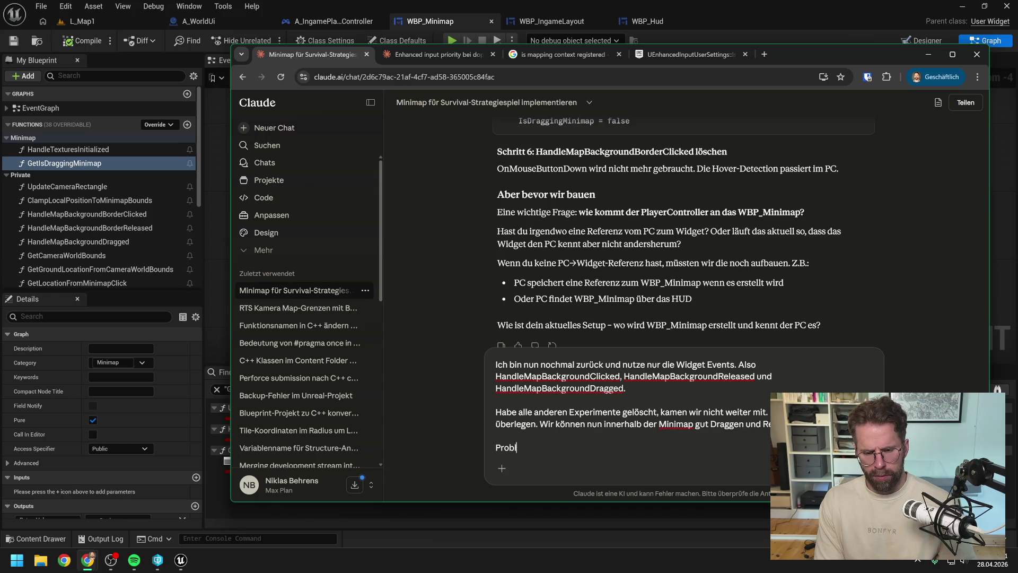
type("em 1:")
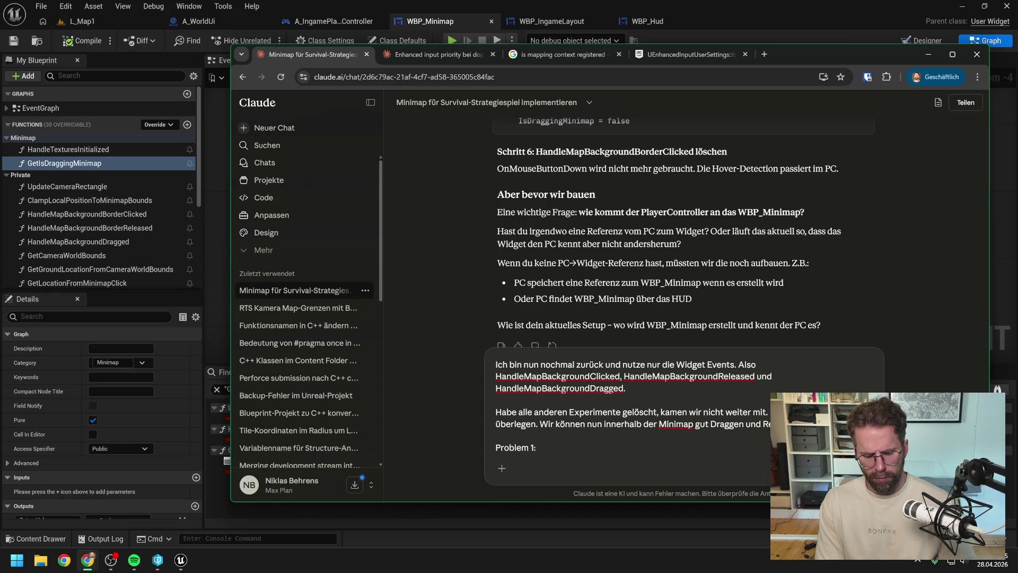
Write the heading 'Problem 1 (Muss sofort geändert werden)'.
key("BackSpace")
key("BackSpace")
key("BackSpace")
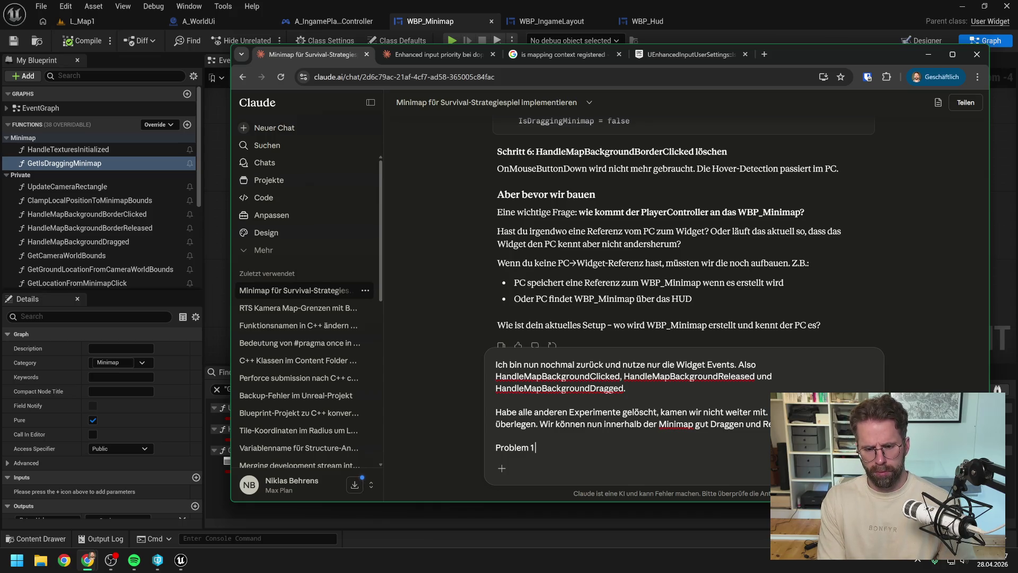
type("()")
key("Left")
type("MUs")
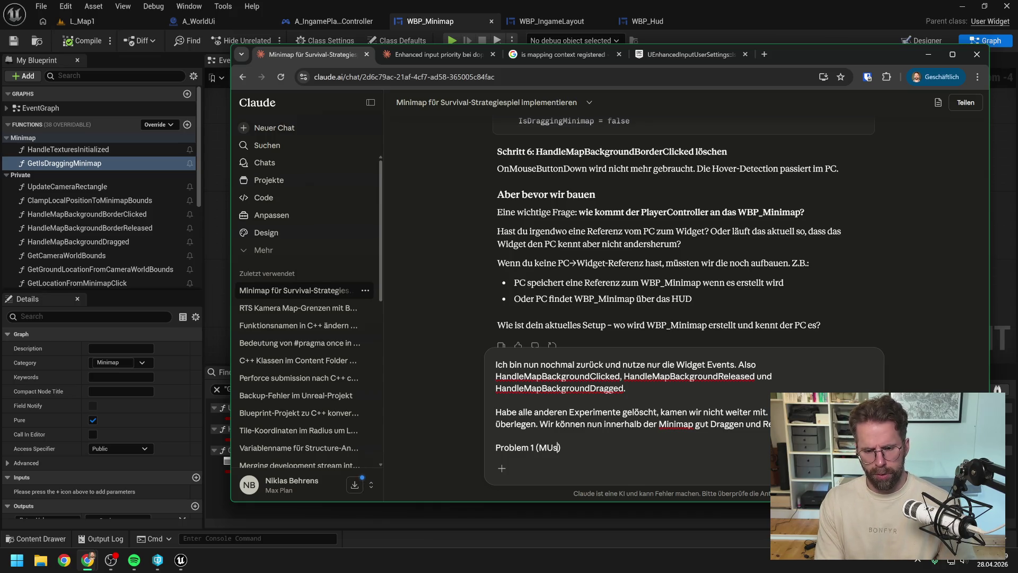
key("BackSpace")
key("BackSpace")
type("uss")
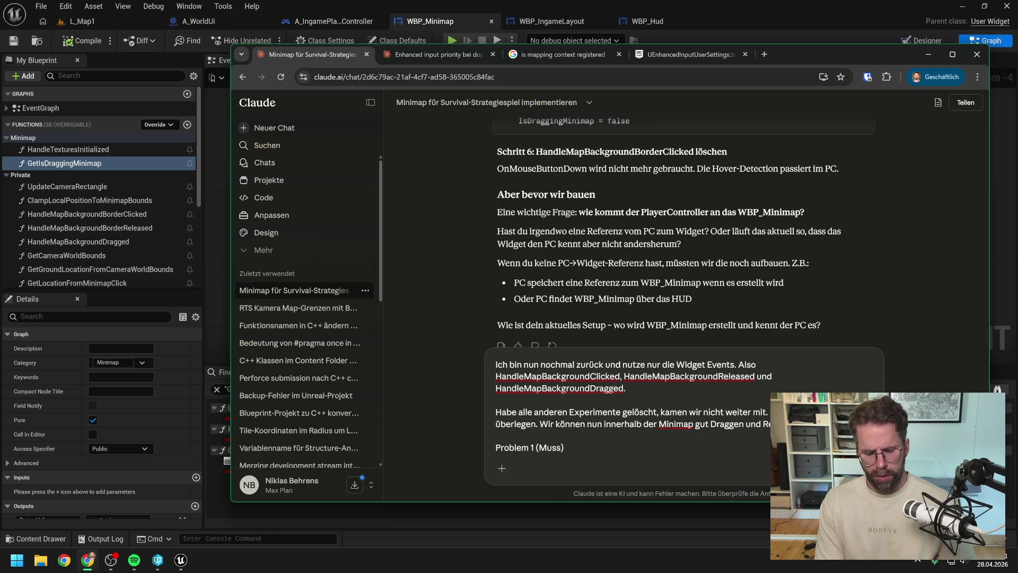
type(" sofort geändert")
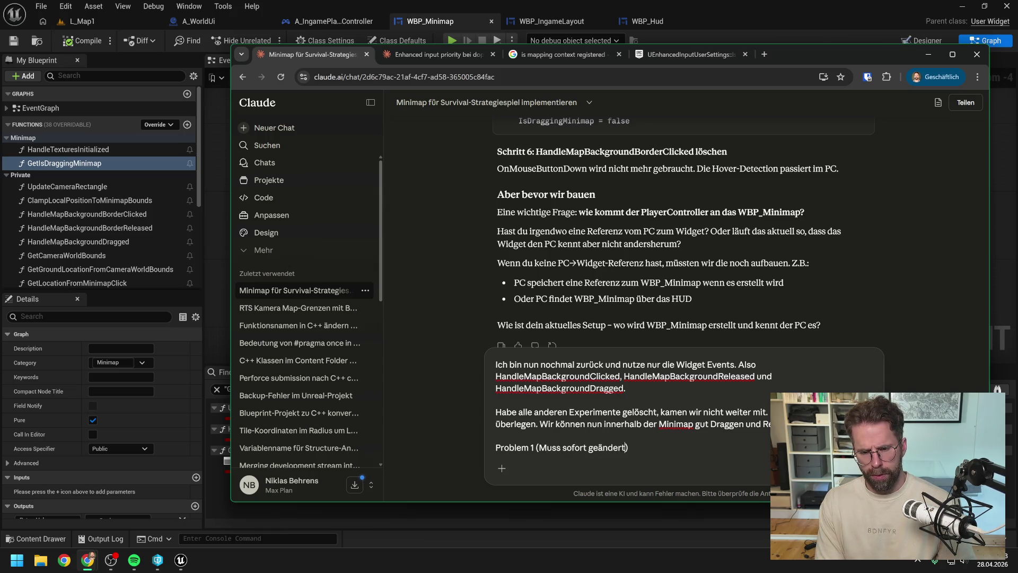
type(" werden")
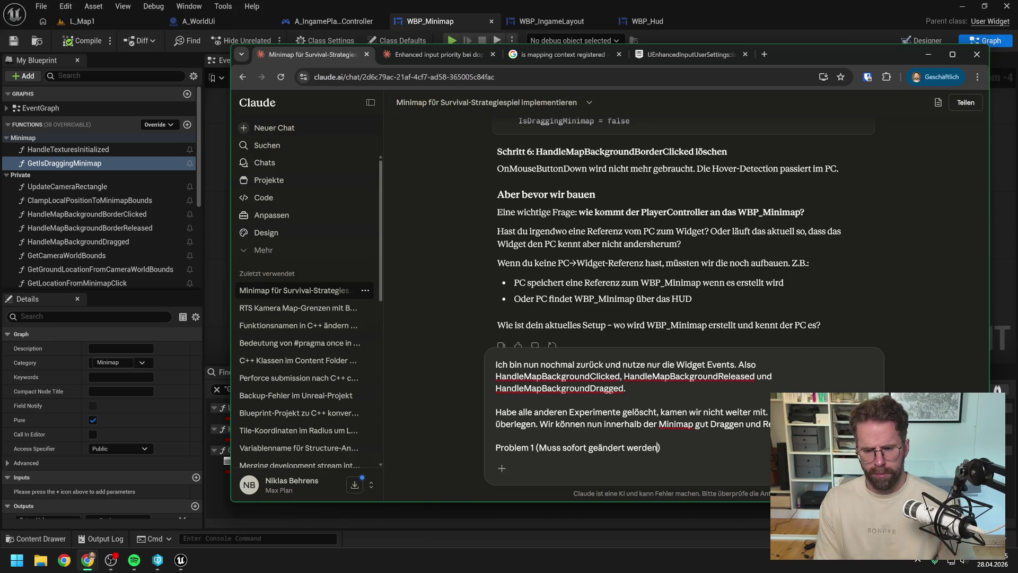
key("Right")
Explain that releasing the mouse outside the minimap after dragging leaves the dragging state stuck.
type(":")
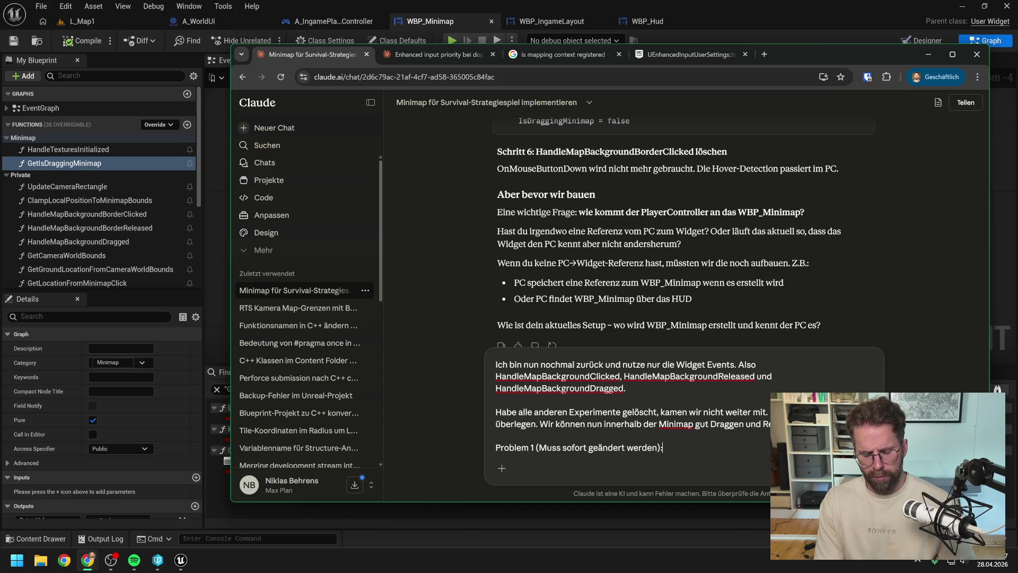
type(" Wenn w")
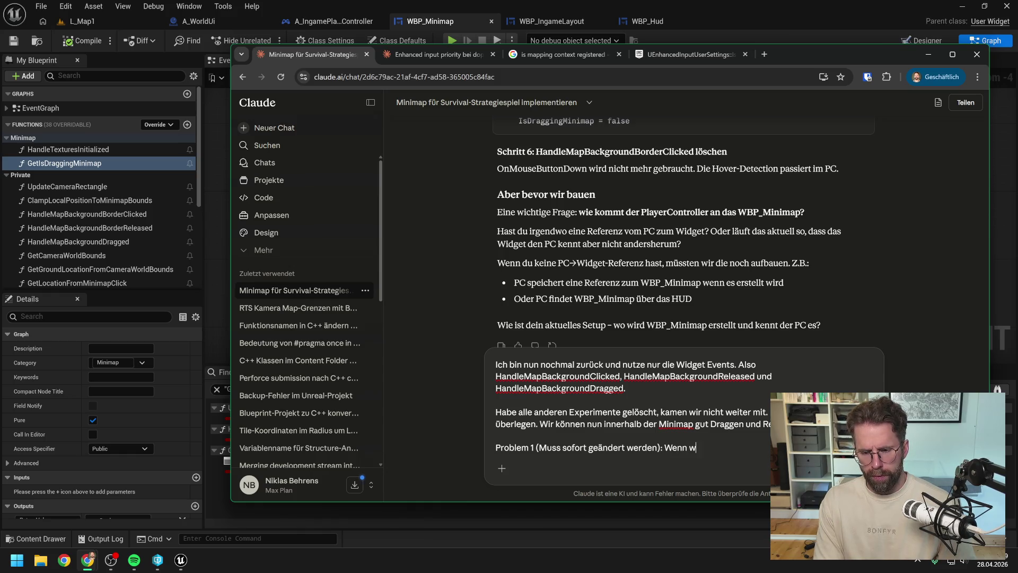
type("ir innerhalb der Mi")
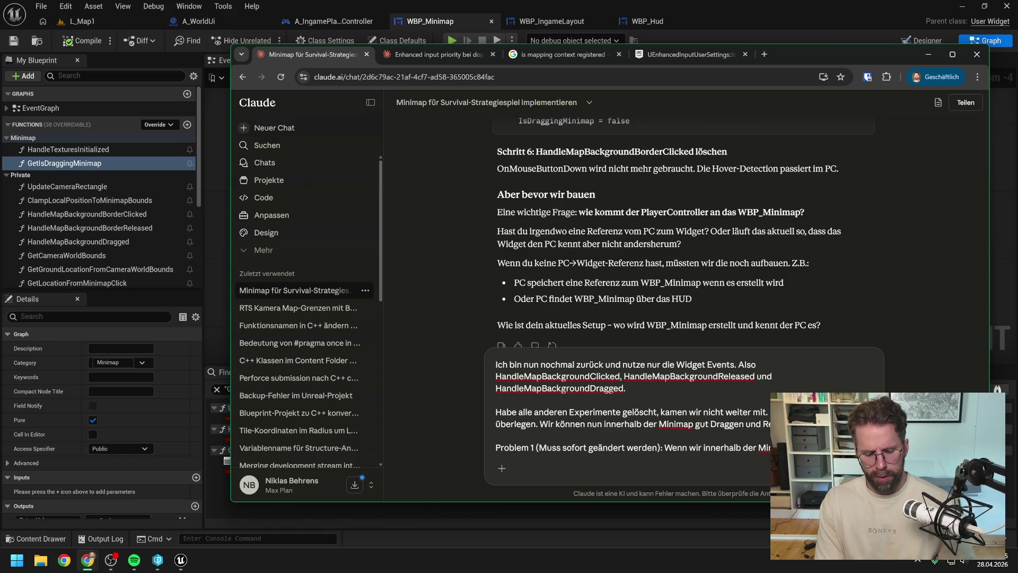
type("draggen und mit m")
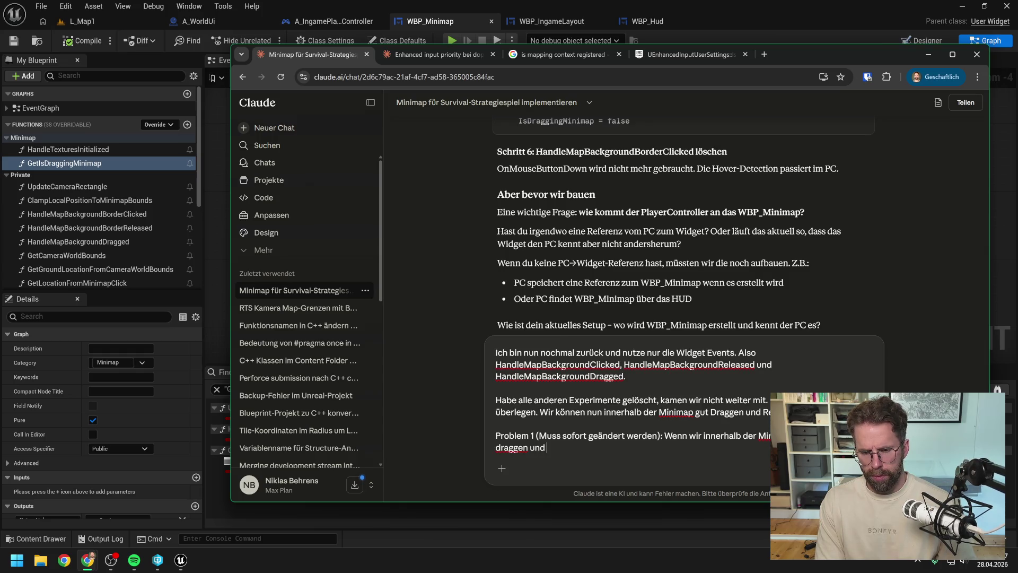
key("BackSpace")
type("der Mo")
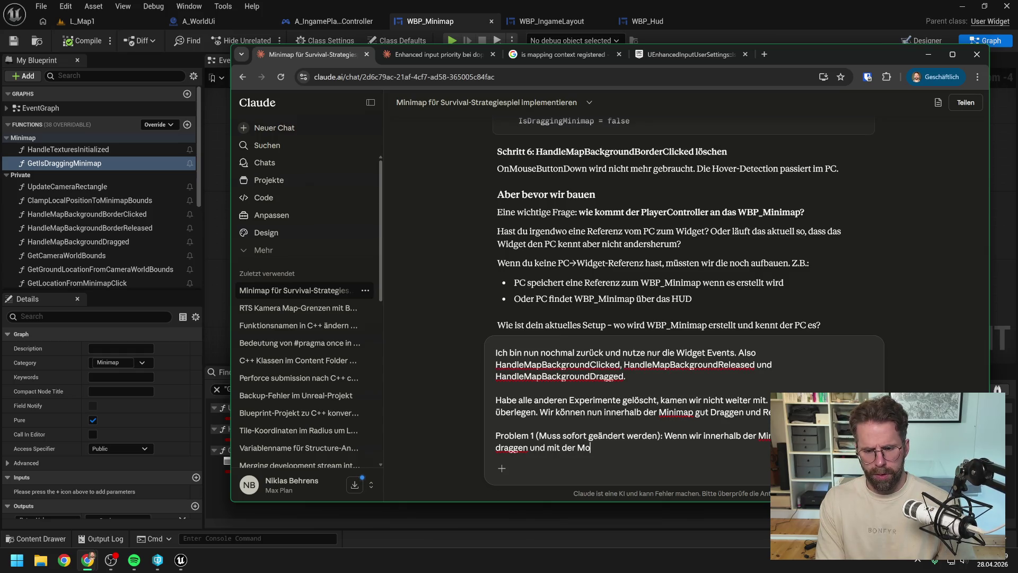
key("BackSpace")
type("aus aus")
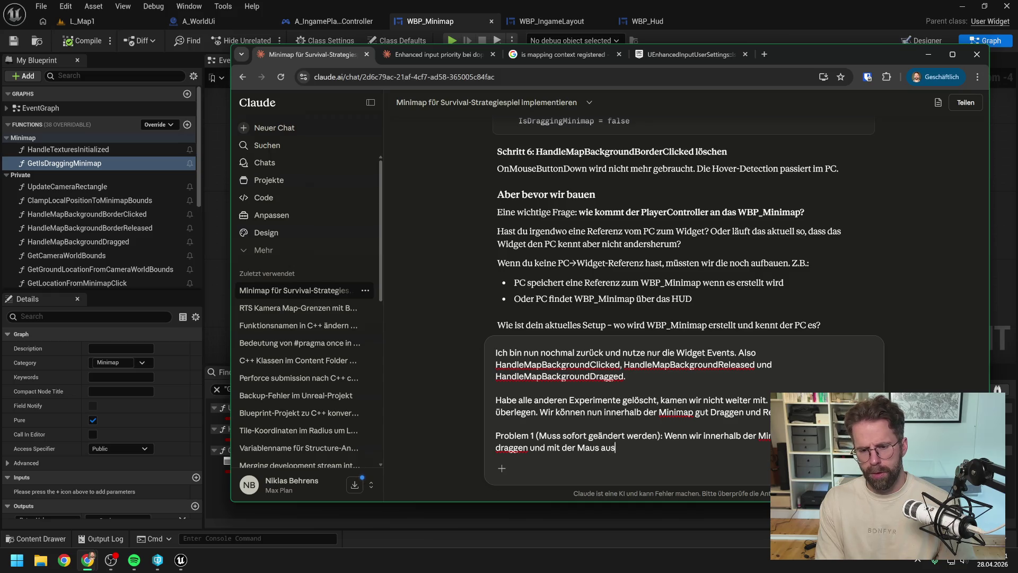
type(" der Minimap ra")
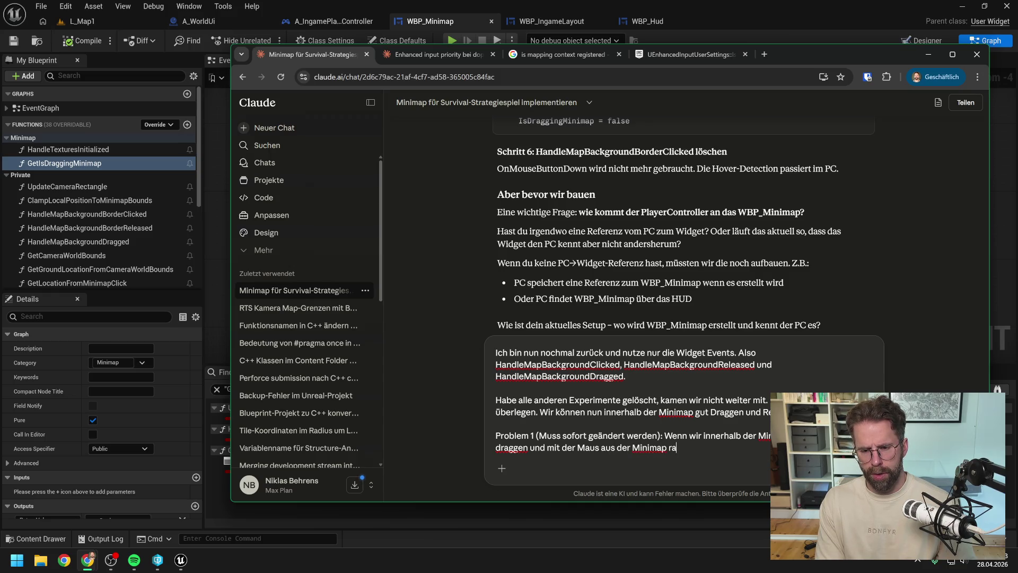
type("usgehen, feuer")
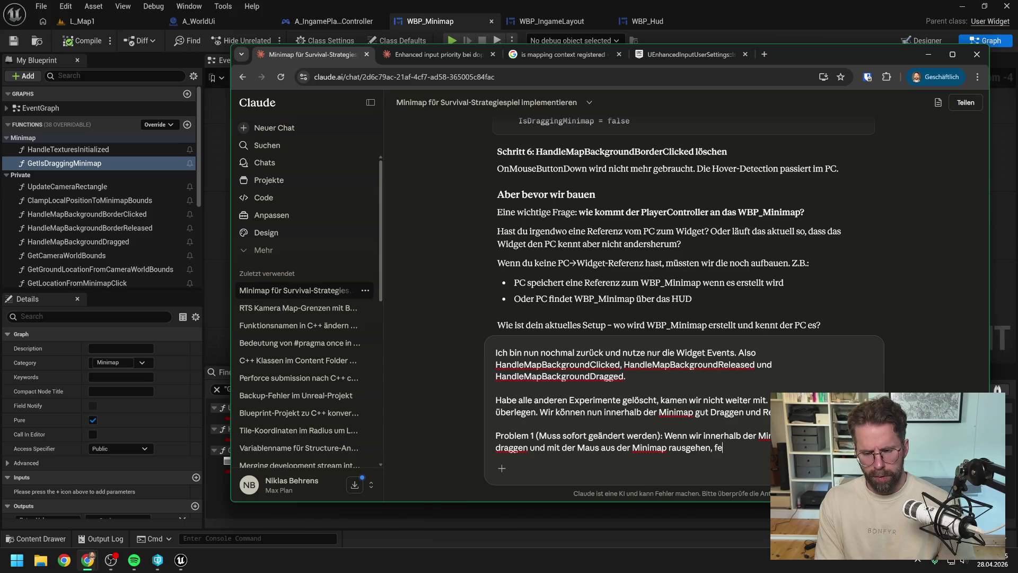
type("t Handle")
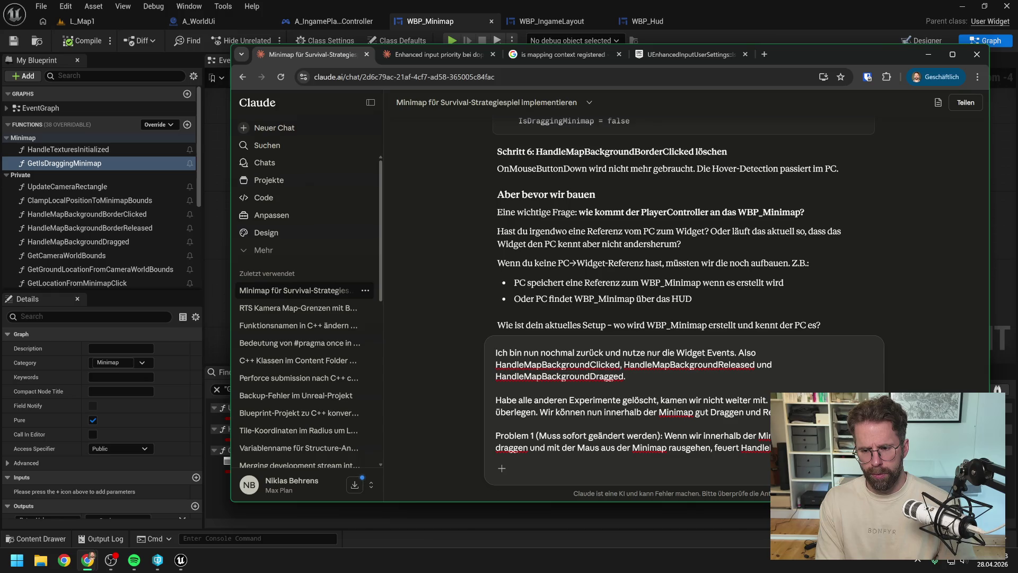
type("nicht.")
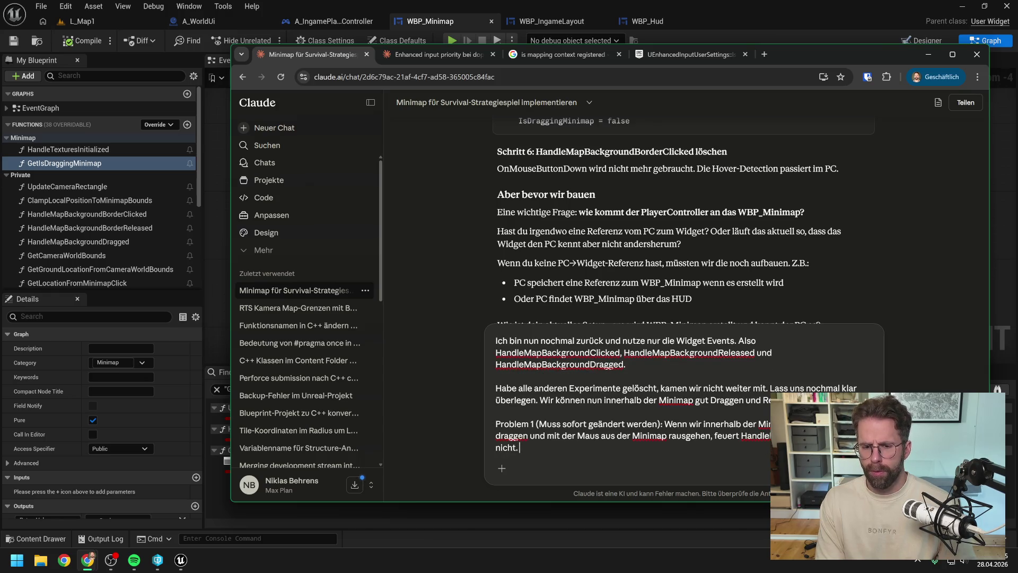
type(" Da wir ")
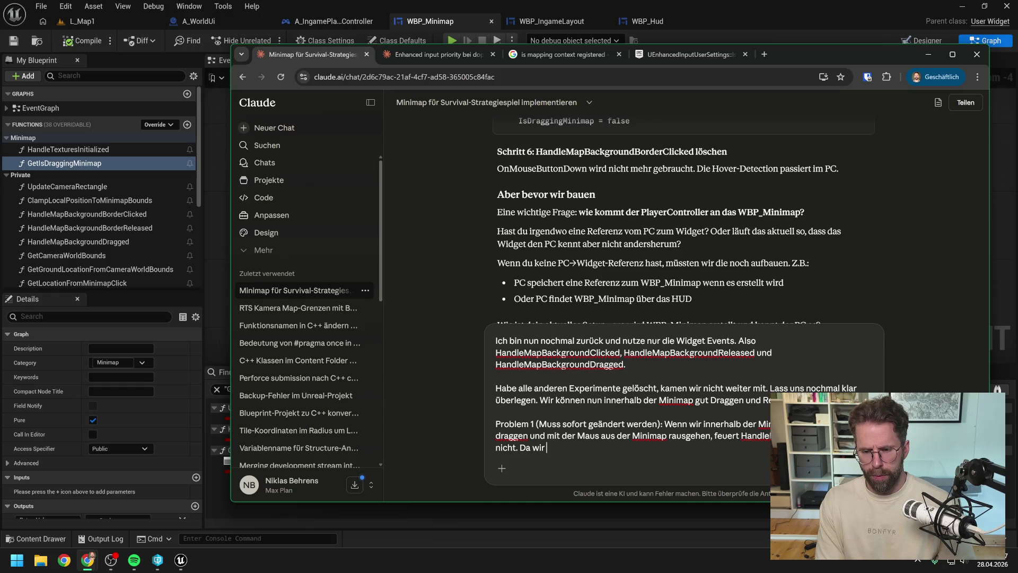
type("die Maus")
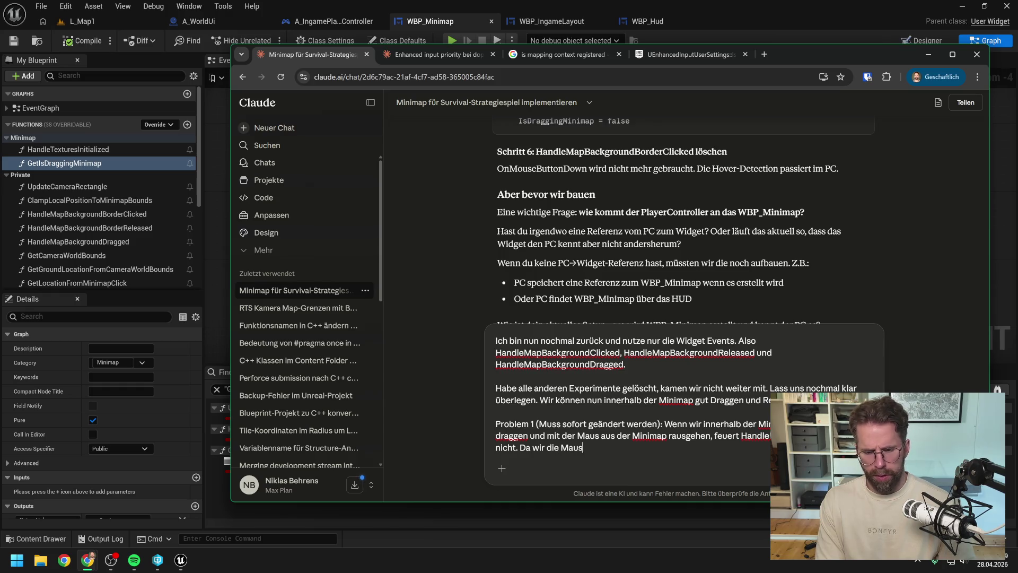
type("taste auß")
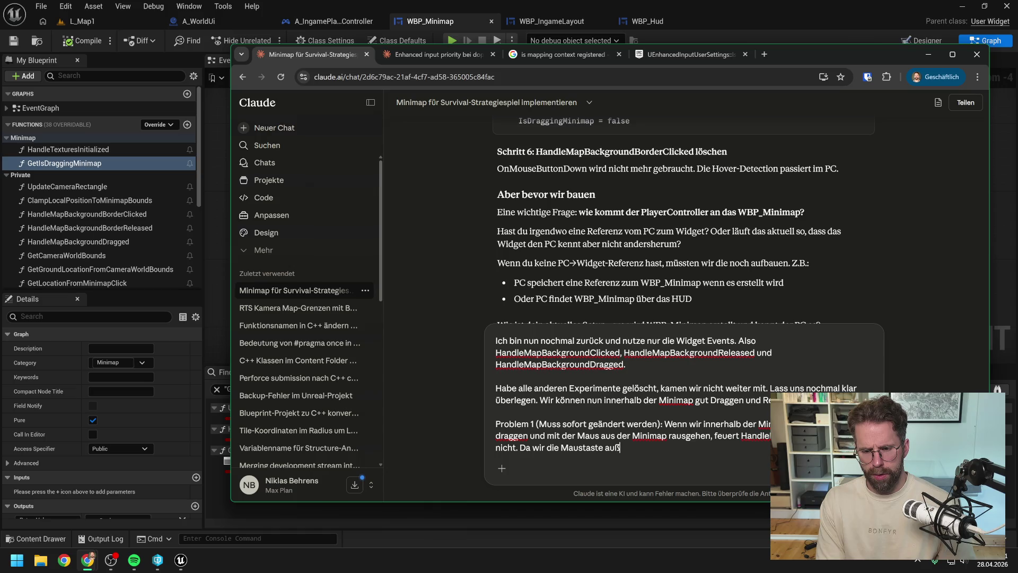
type("erhalb der Minim")
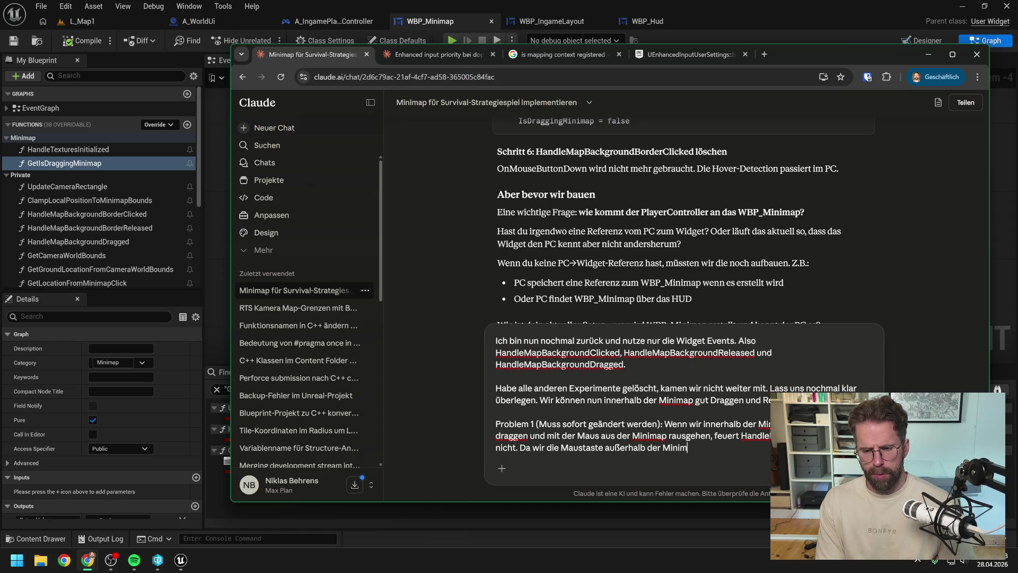
type("ap loslassen.")
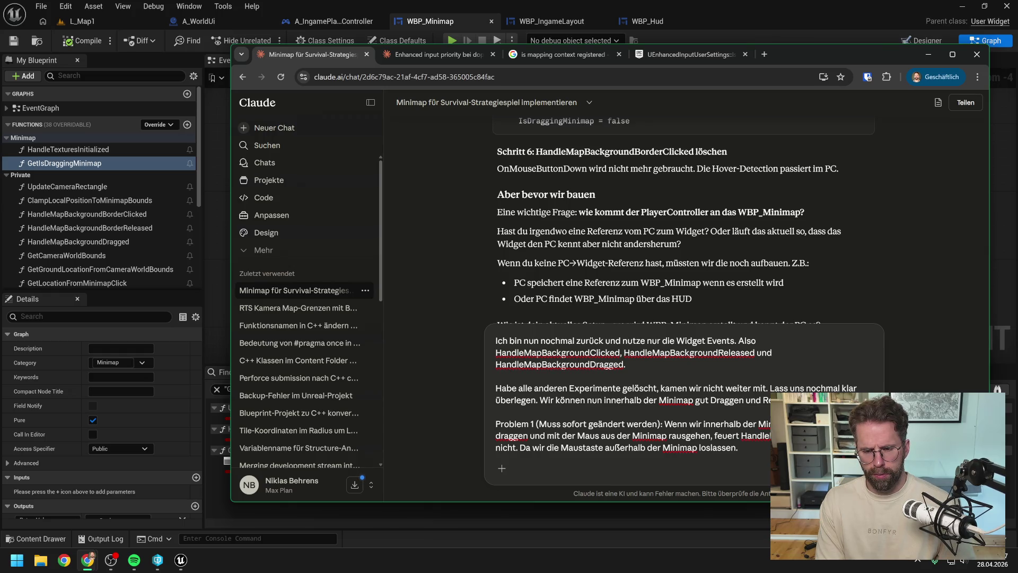
type(" Entspre")
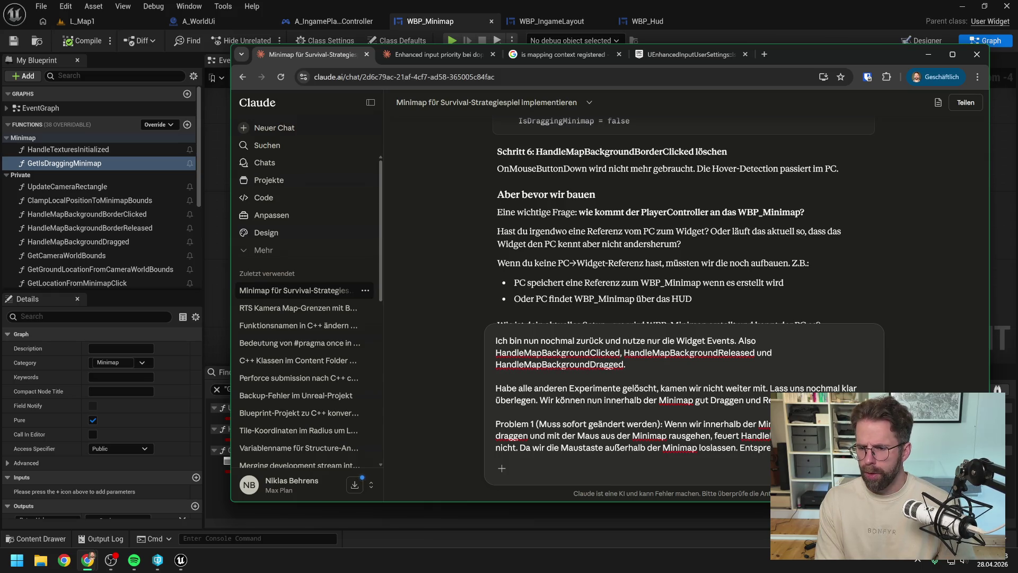
type("dragging")
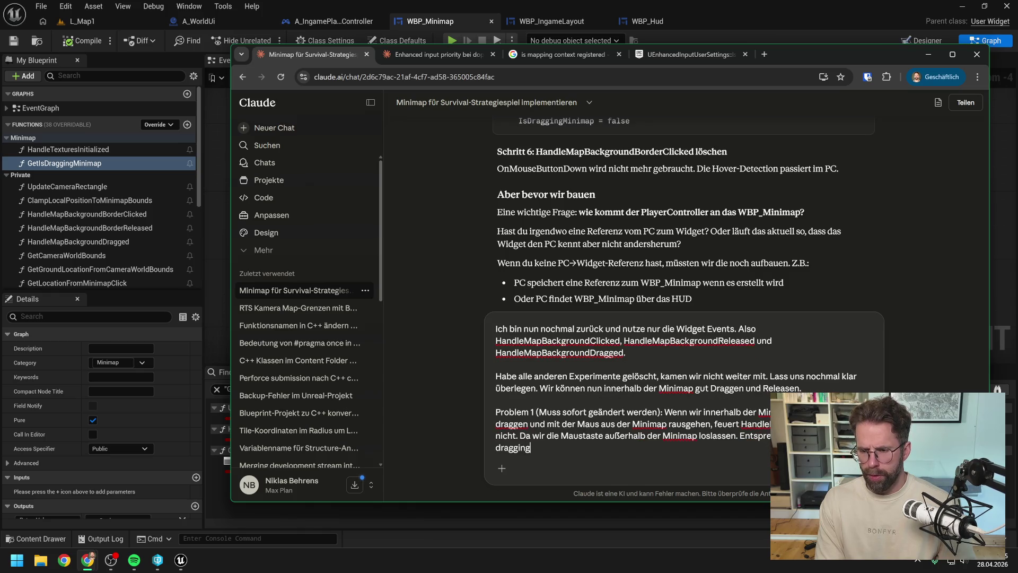
type(" state ein.")
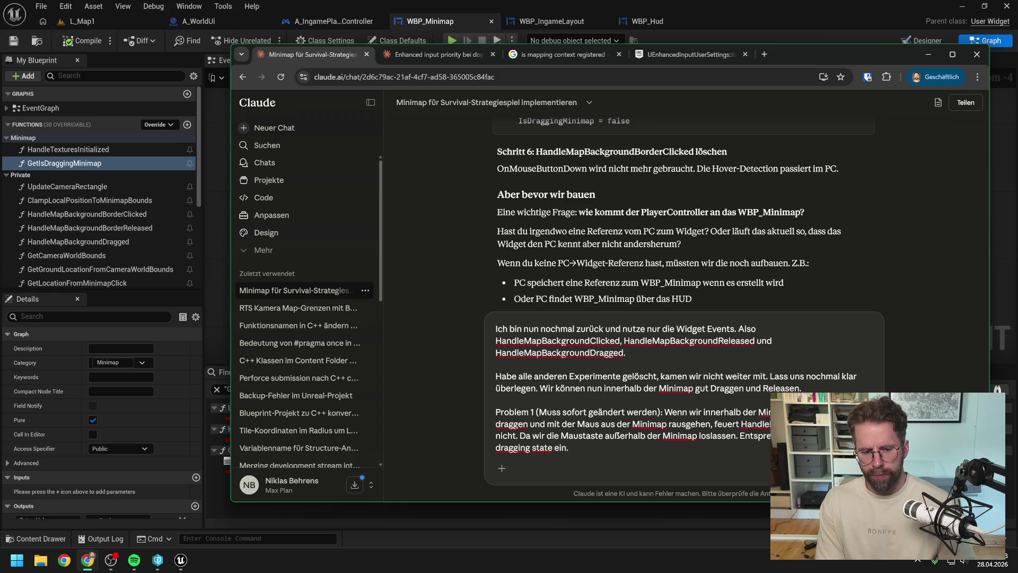
key("shift+Return")
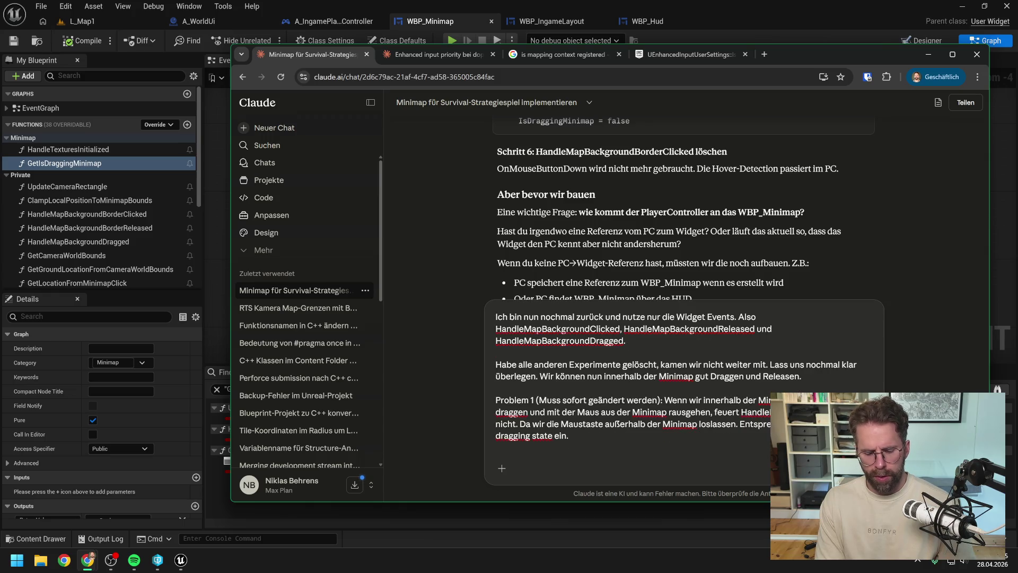
Propose catching Released via the existing Enhanced Input to set IsDraggingMinimap to False.
type("Wir müssen also m")
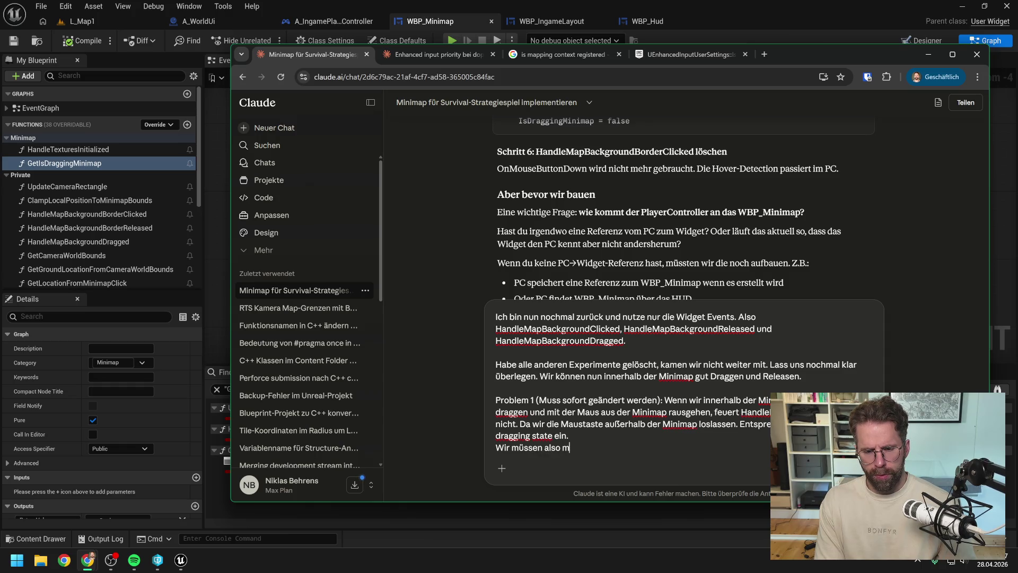
type("indestens für dies")
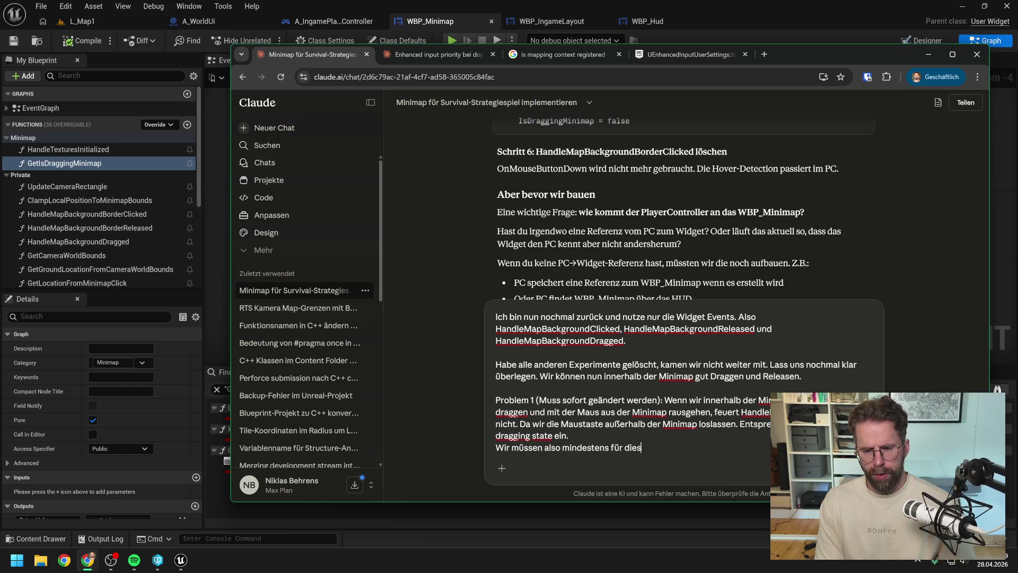
type("en Fall")
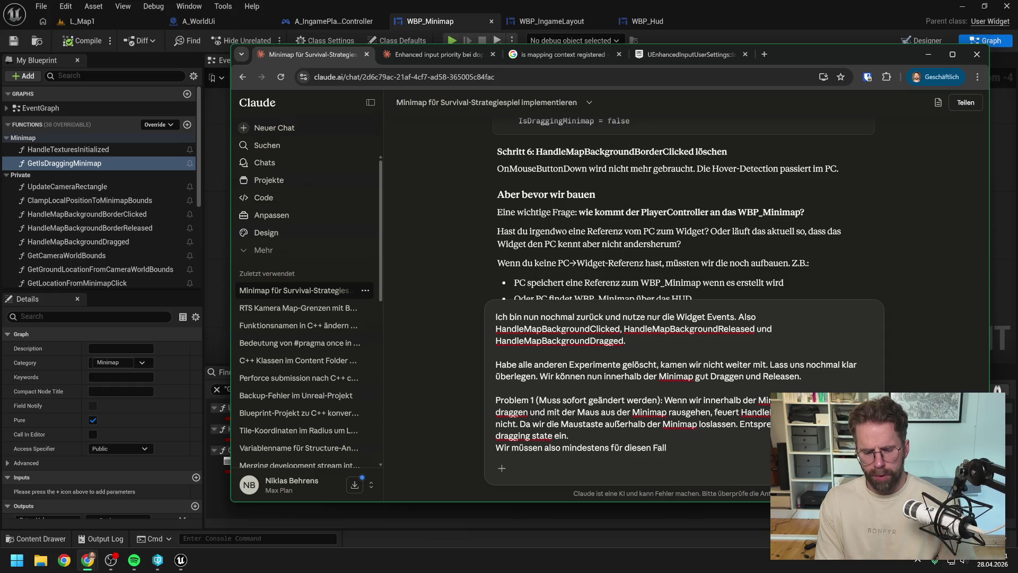
type(" tracken")
type(", o")
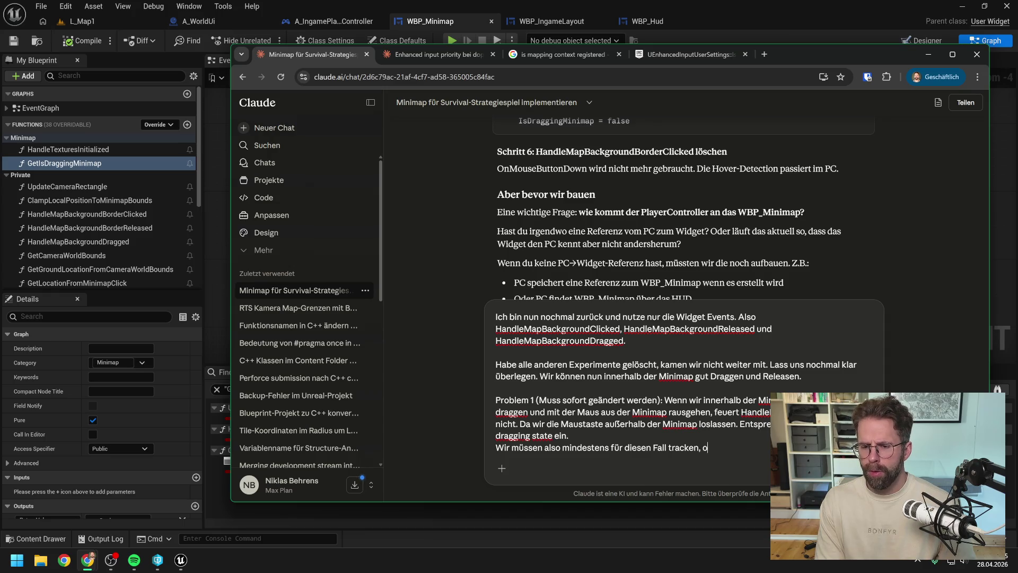
type("b die M")
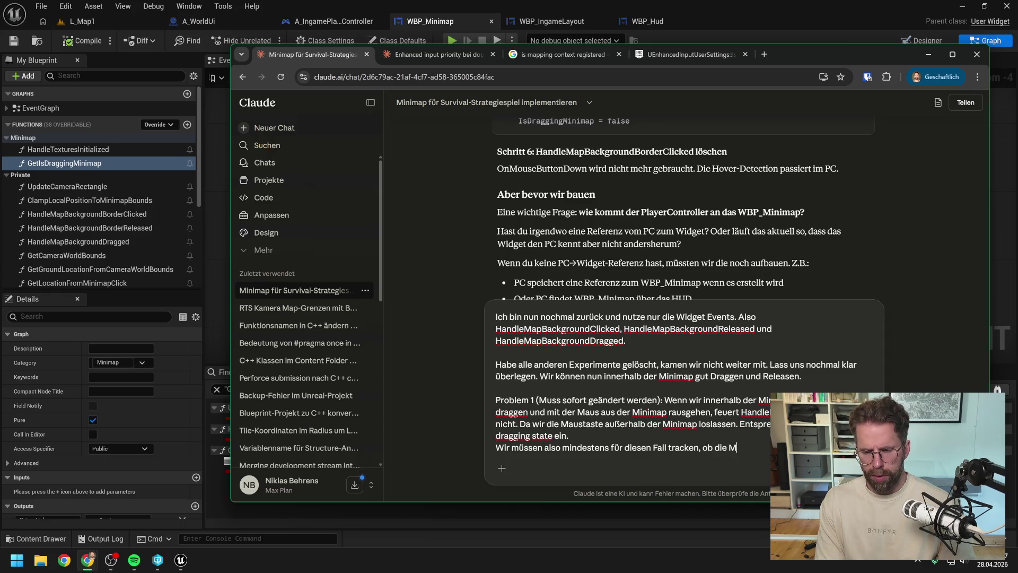
type("austaste")
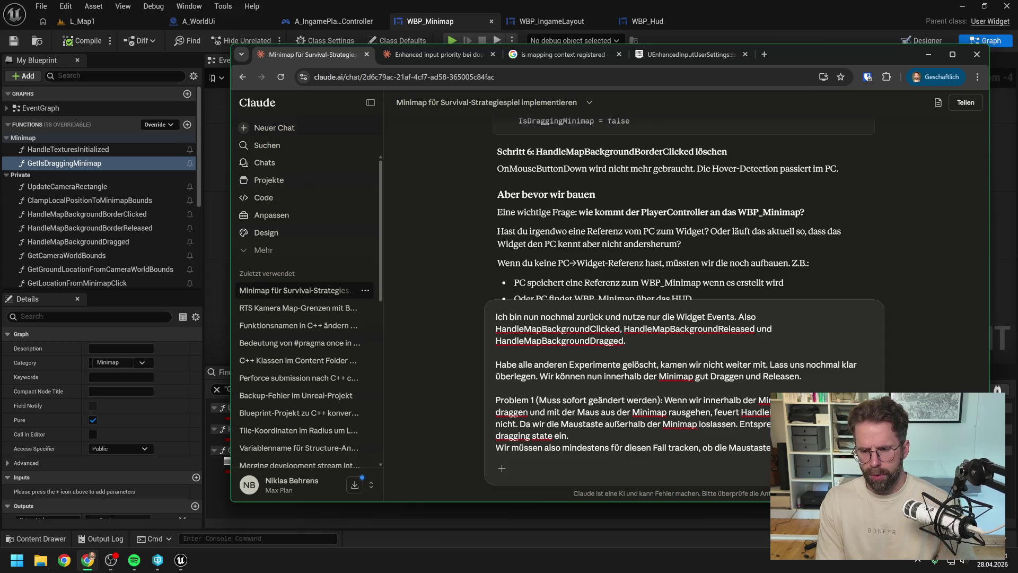
type("wurde")
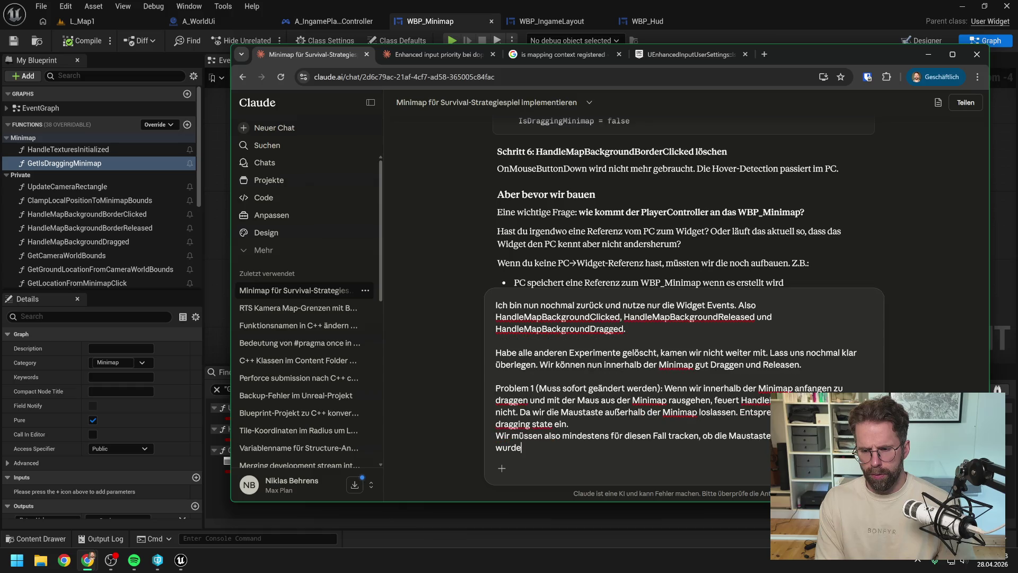
type(". Schnelle")
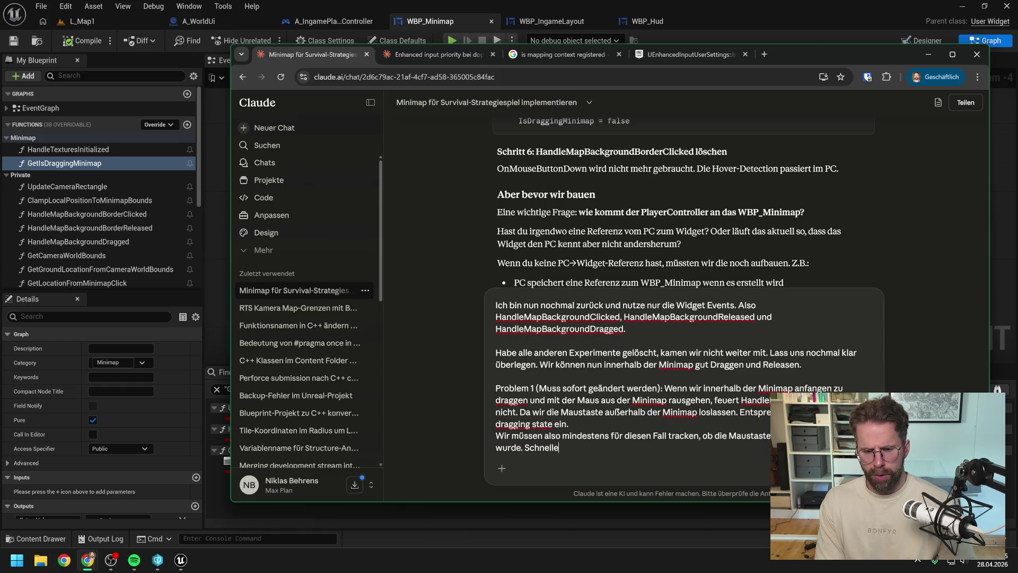
type("r fix wäre")
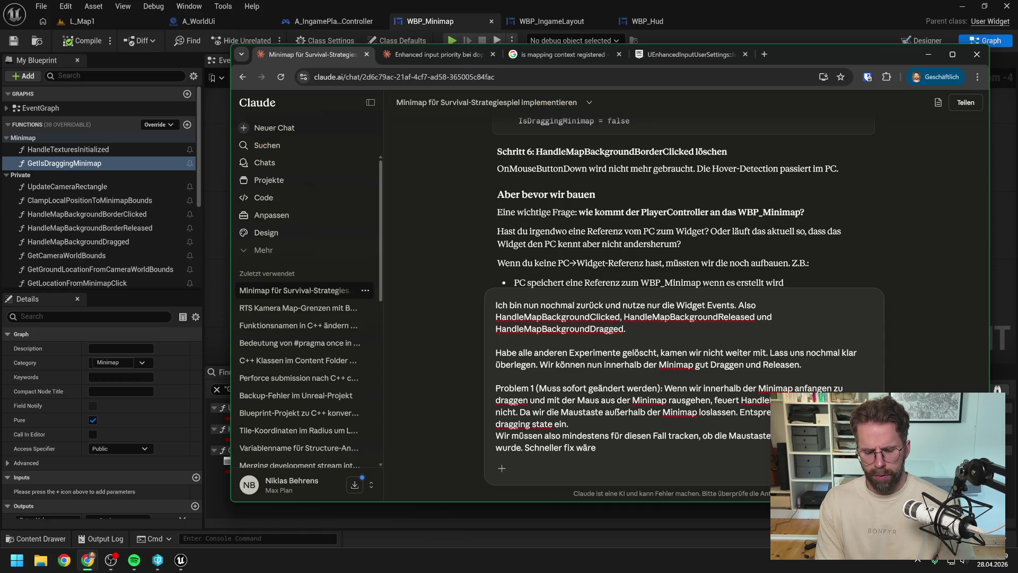
type(" über un")
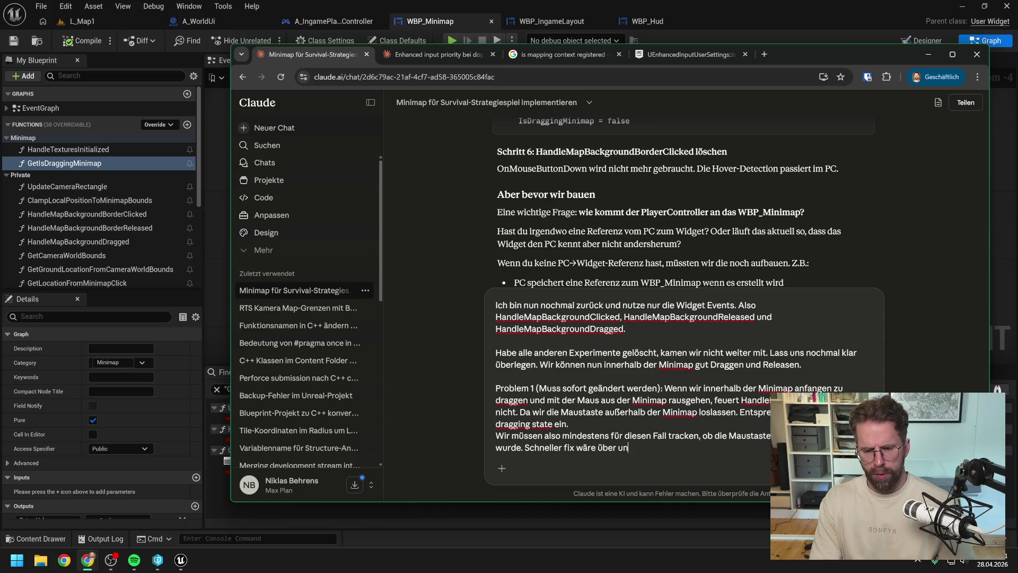
type("seren")
key("BackSpace")
key("BackSpace")
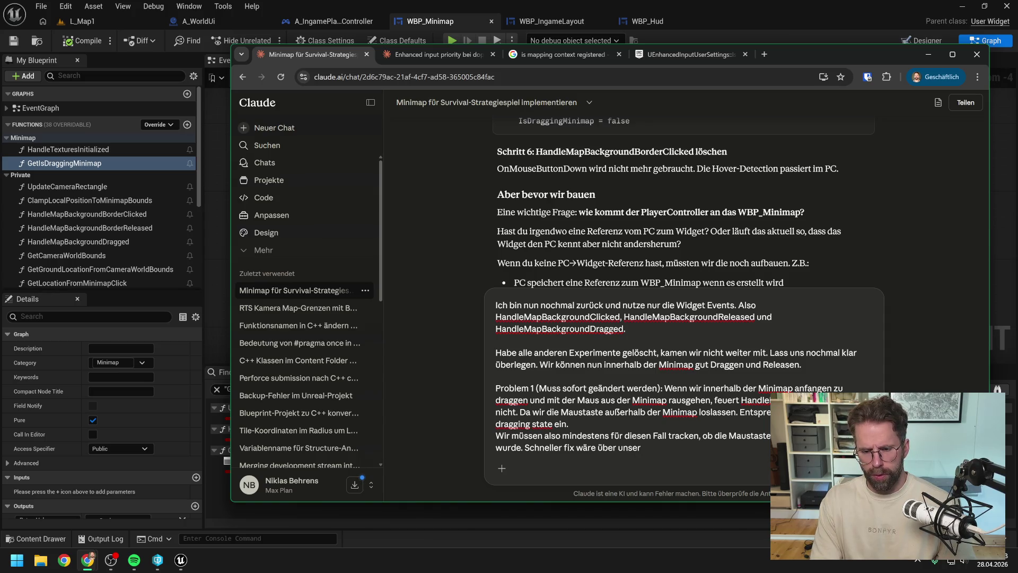
type("en bestehende")
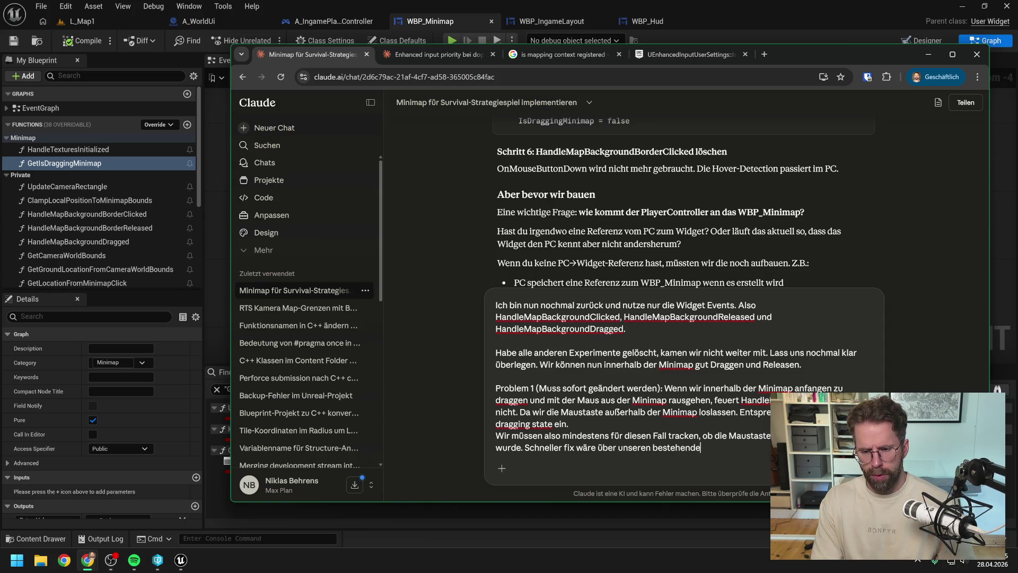
type("n Enhanced")
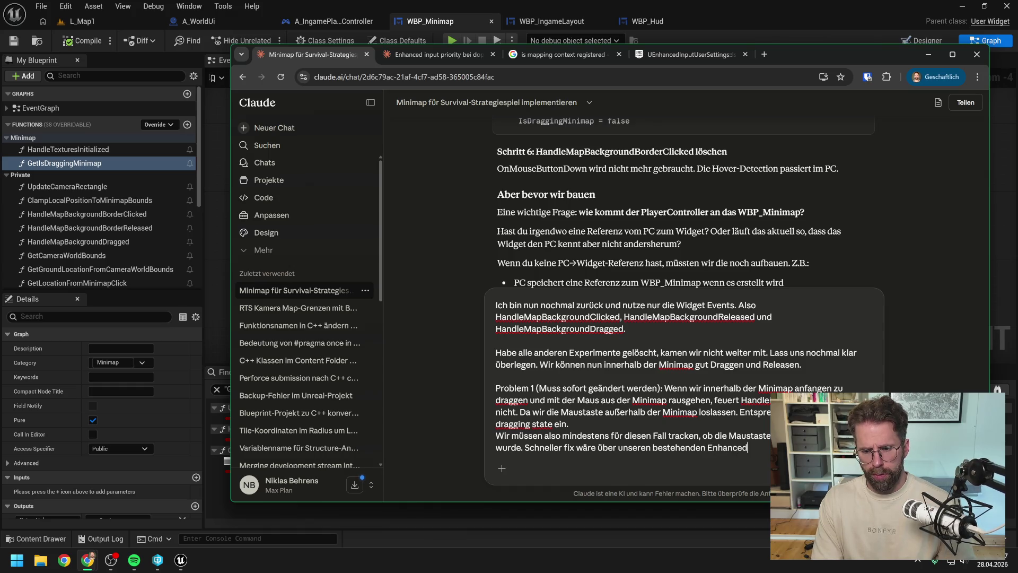
type(" Input")
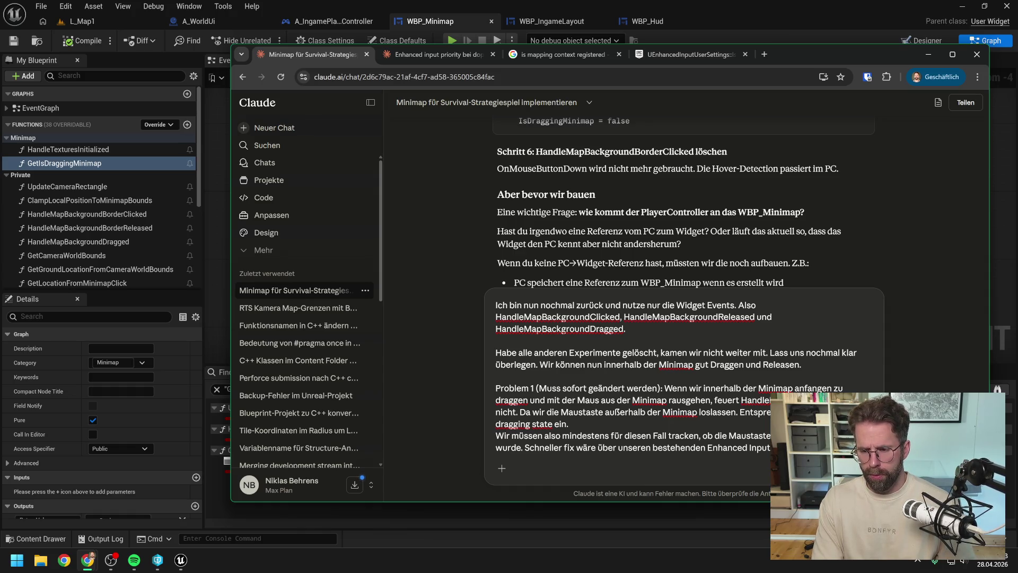
type("damit")
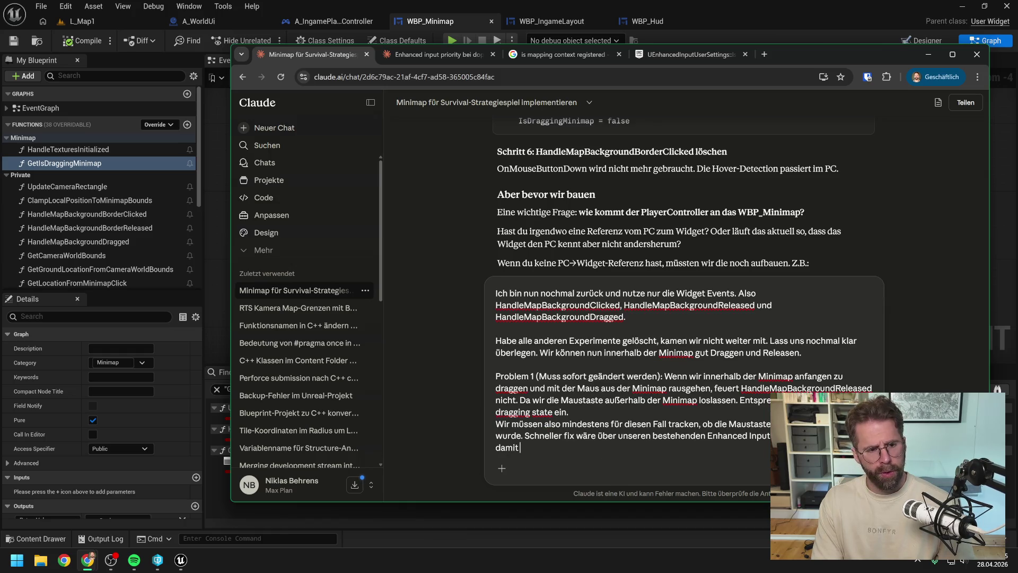
type(" IsDragging")
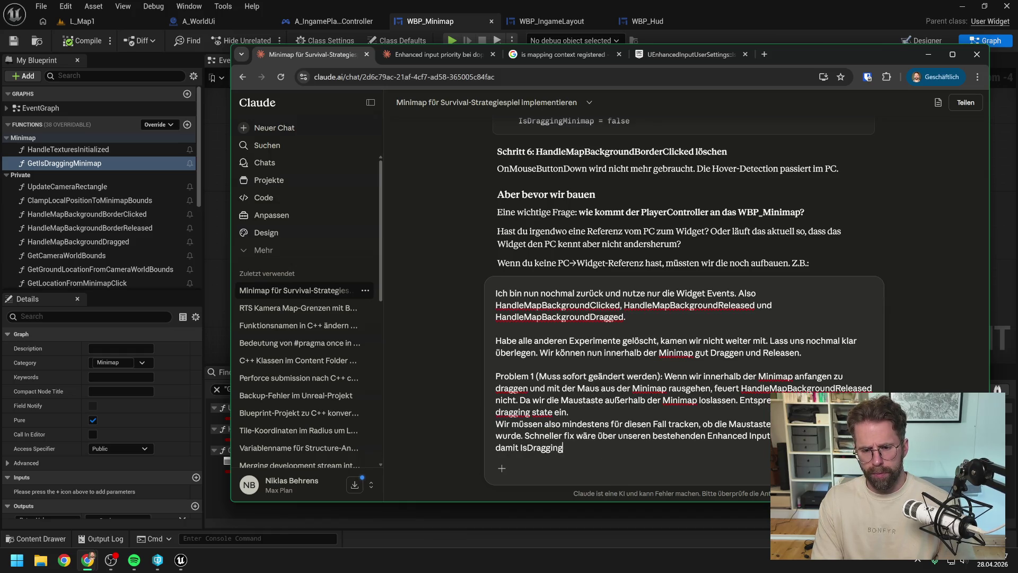
key("BackSpace")
key("BackSpace")
key("BackSpace")
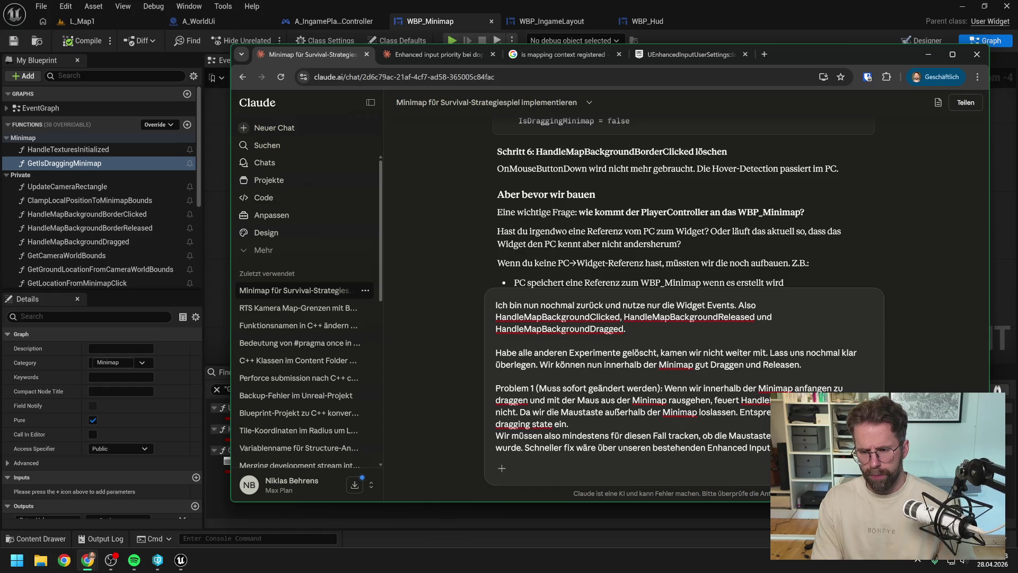
type("Released a")
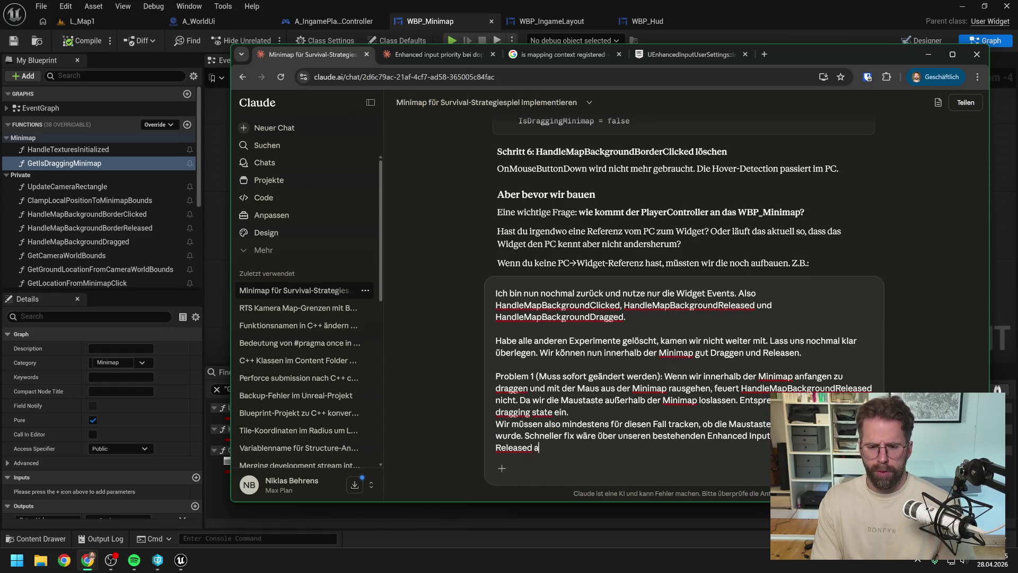
type("bzufangen und dam")
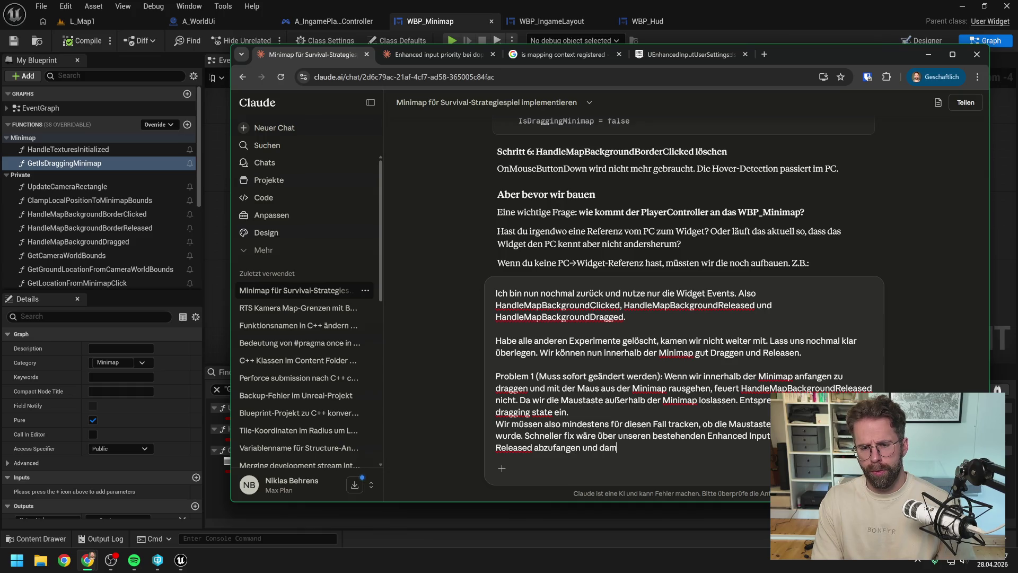
type("it IsDr")
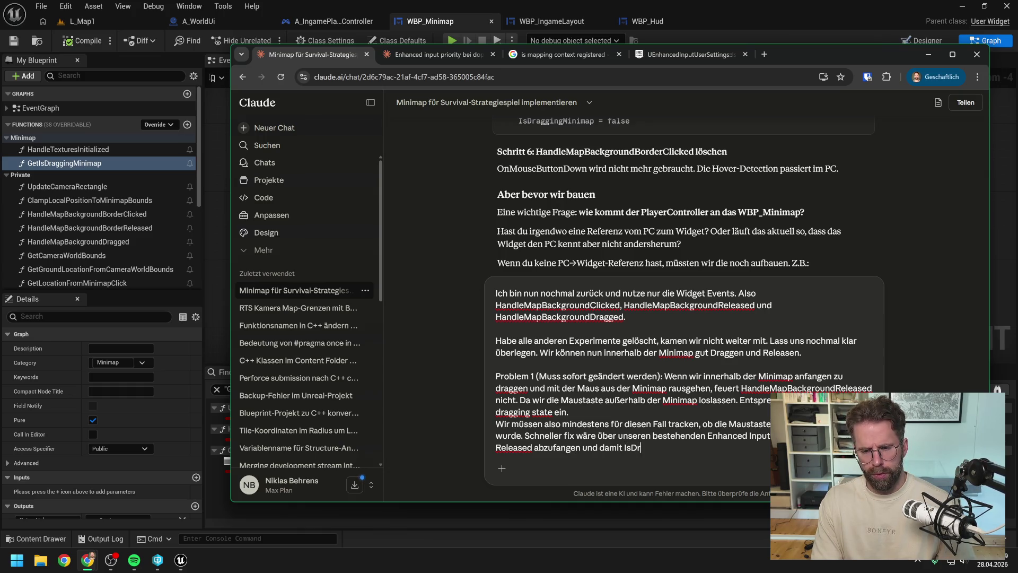
type("aggingMinimap")
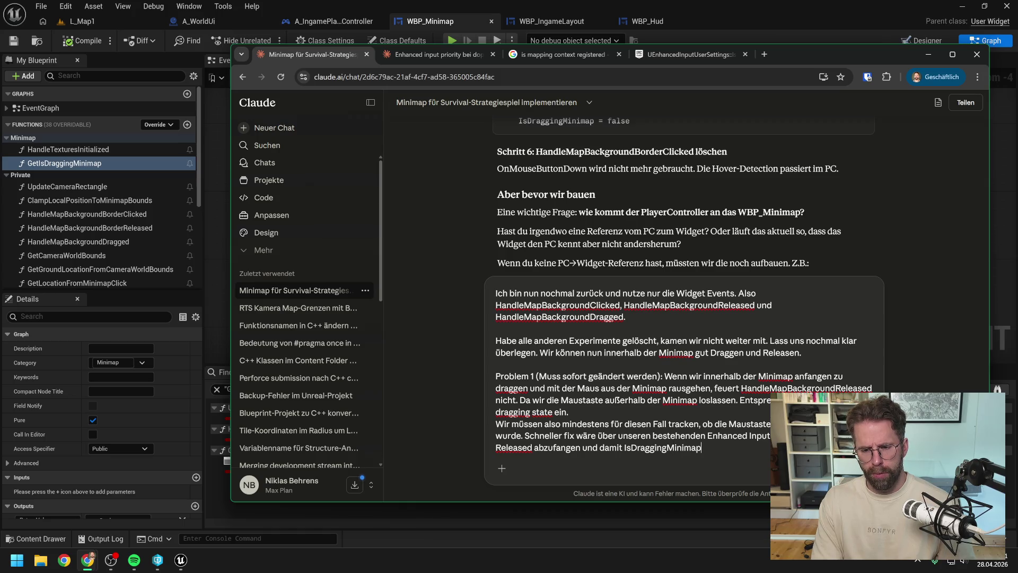
type(" auf False ztu s")
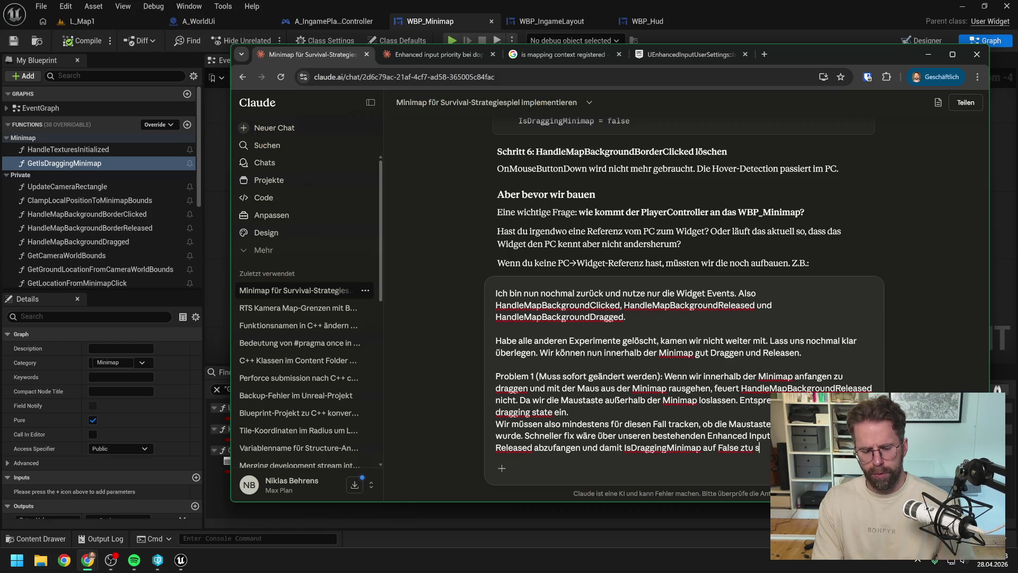
key("BackSpace")
key("BackSpace")
key("BackSpace")
key("BackSpace")
type("u setze")
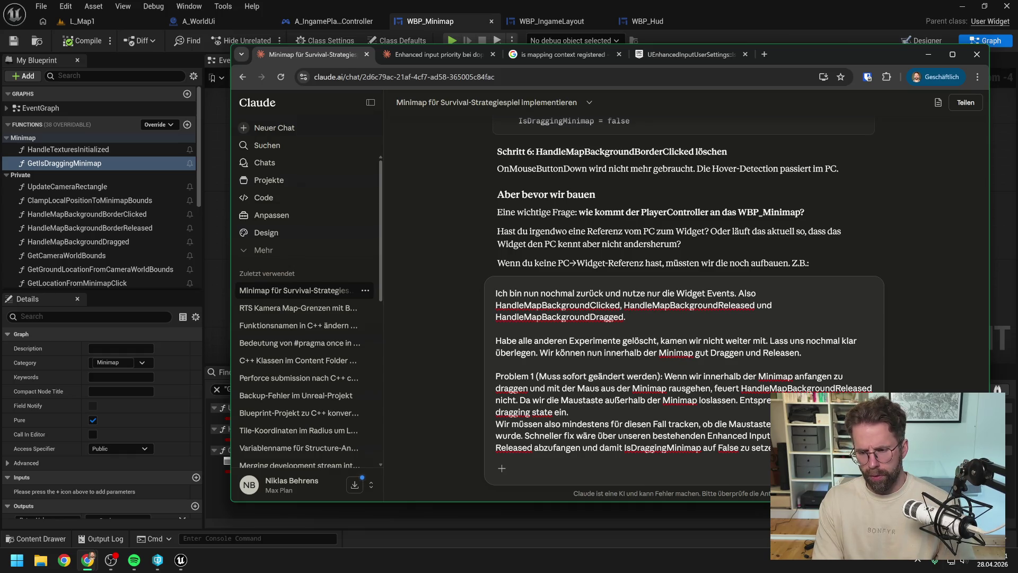
Note the drawback that the default 'Select' input is also used on the playfield.
key("shift+Return")
type("geil")
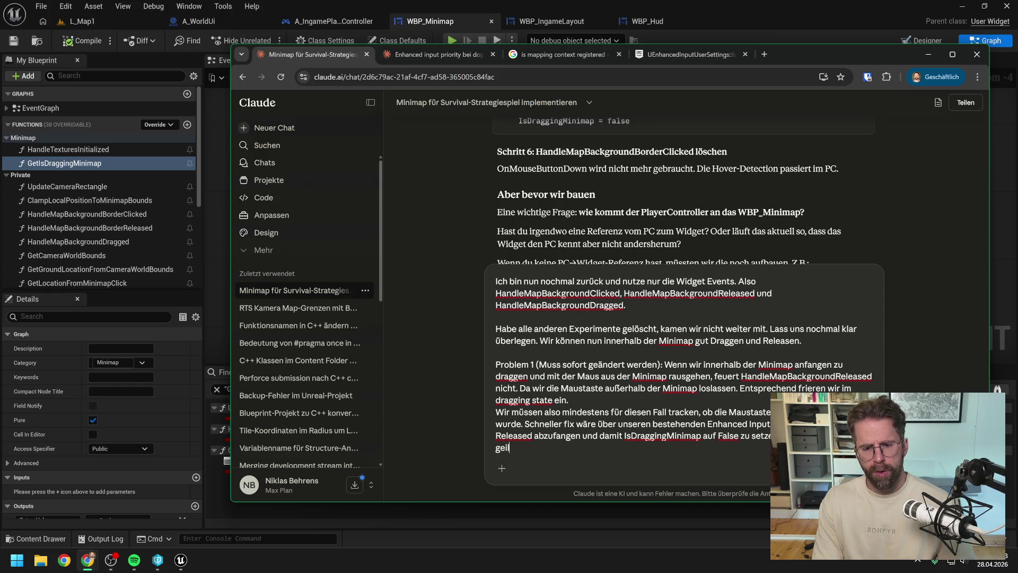
type(", der der In")
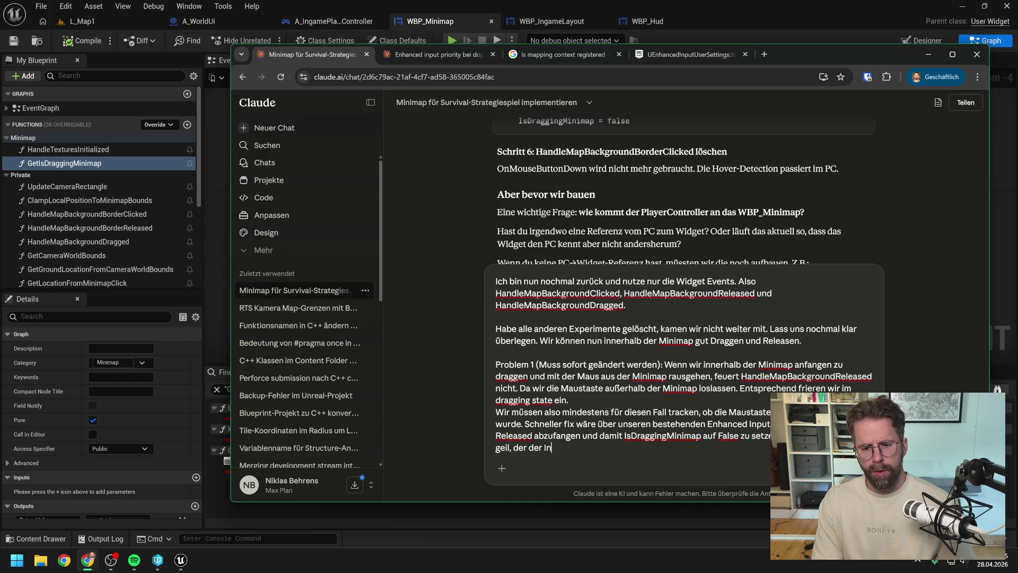
type("put im Default einf")
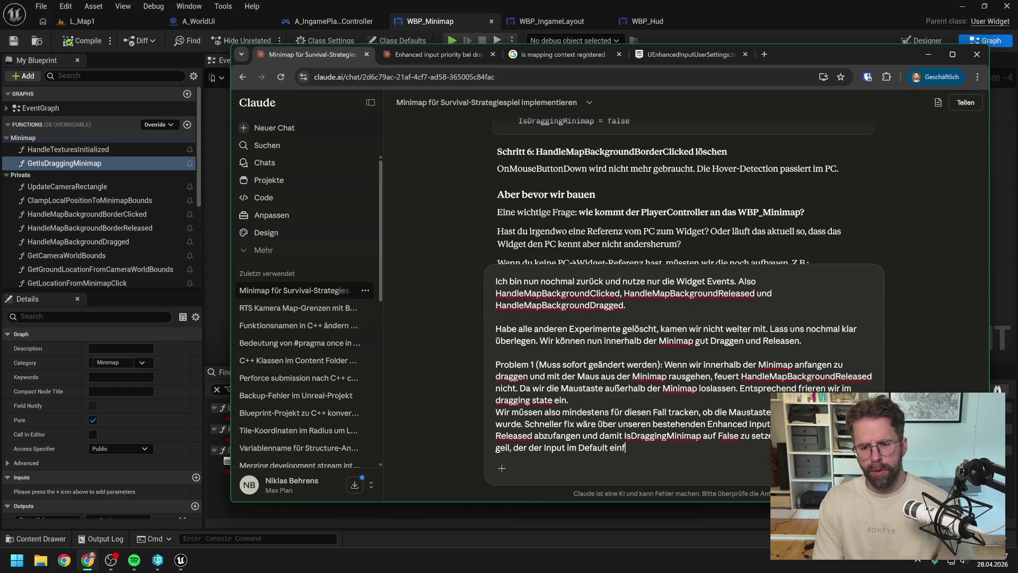
type("ach nur \"S")
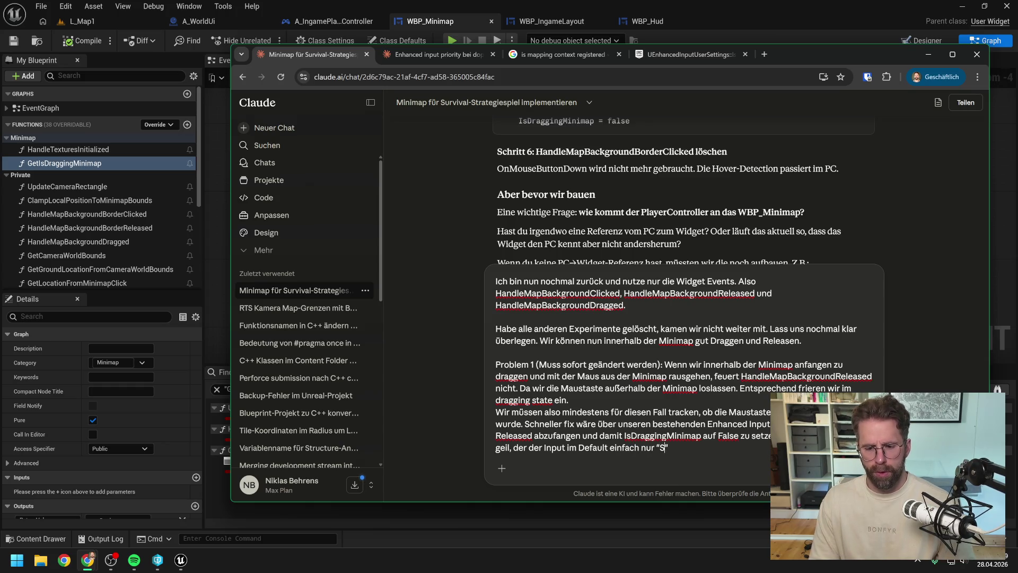
type("elect\" he")
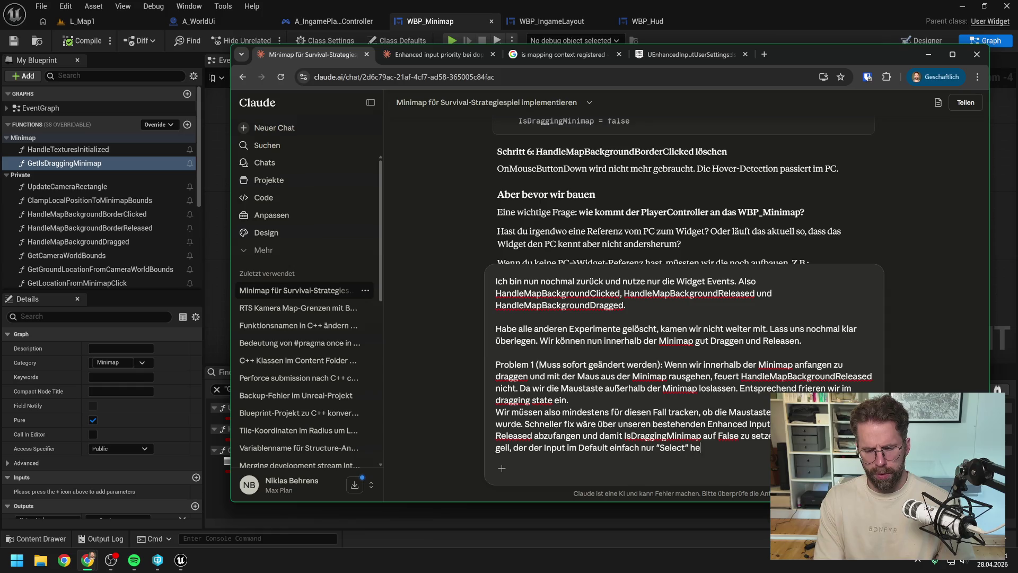
type("ißt. Al")
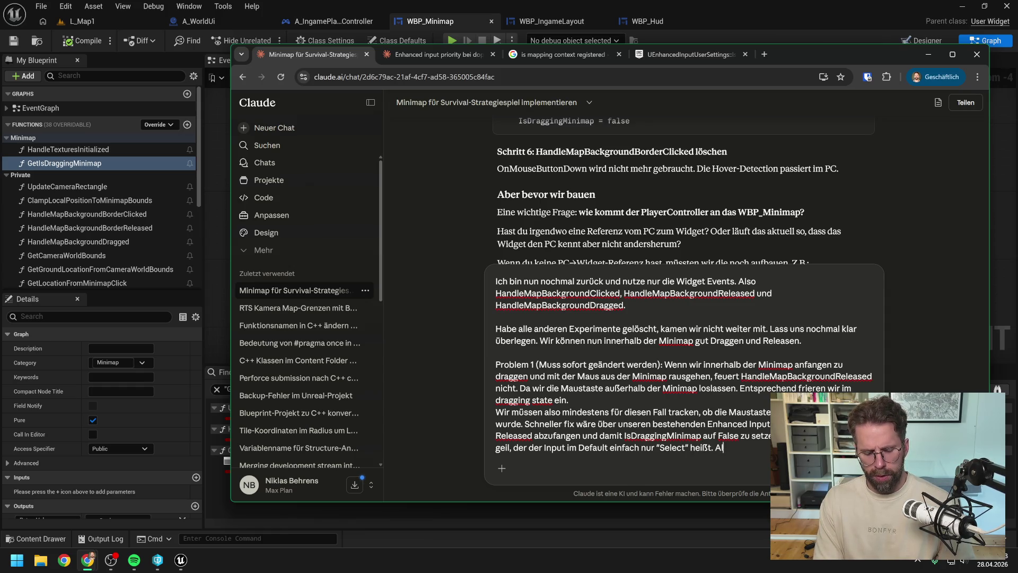
type("so eigentlich")
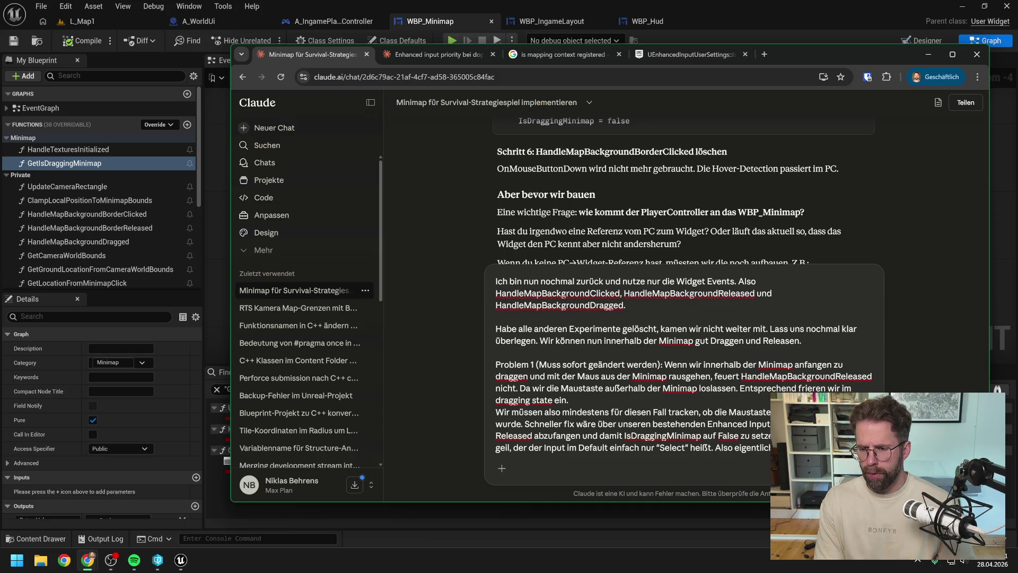
type("im Spi")
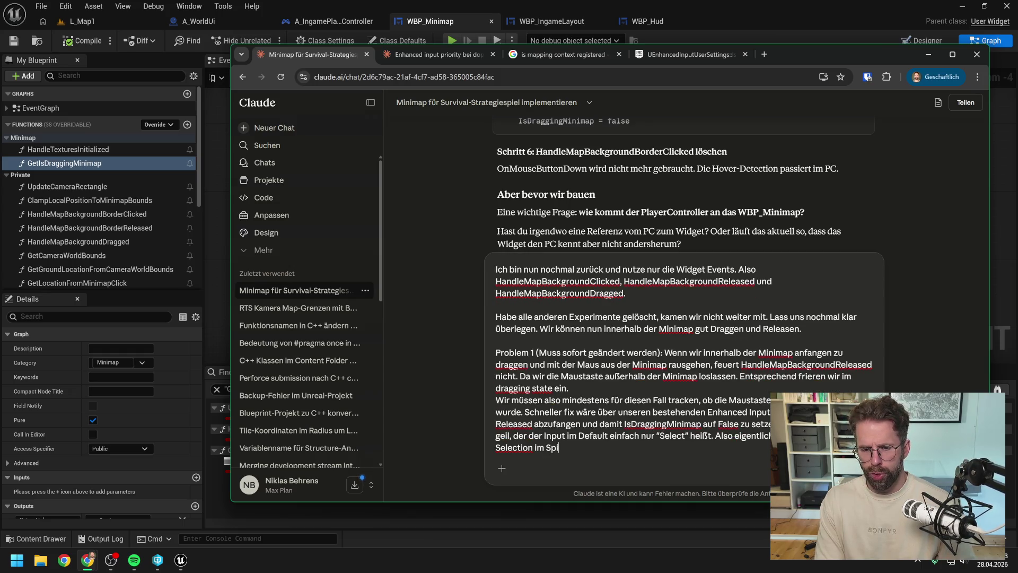
type("elfeld genutzt wird.")
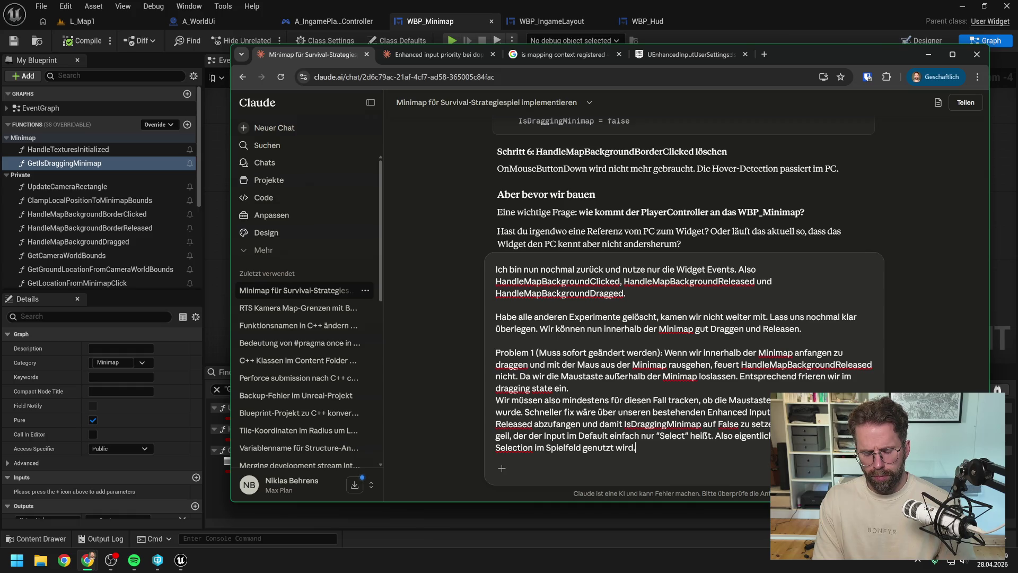
Add that no other cooler approach comes to mind.
key("shift+Return")
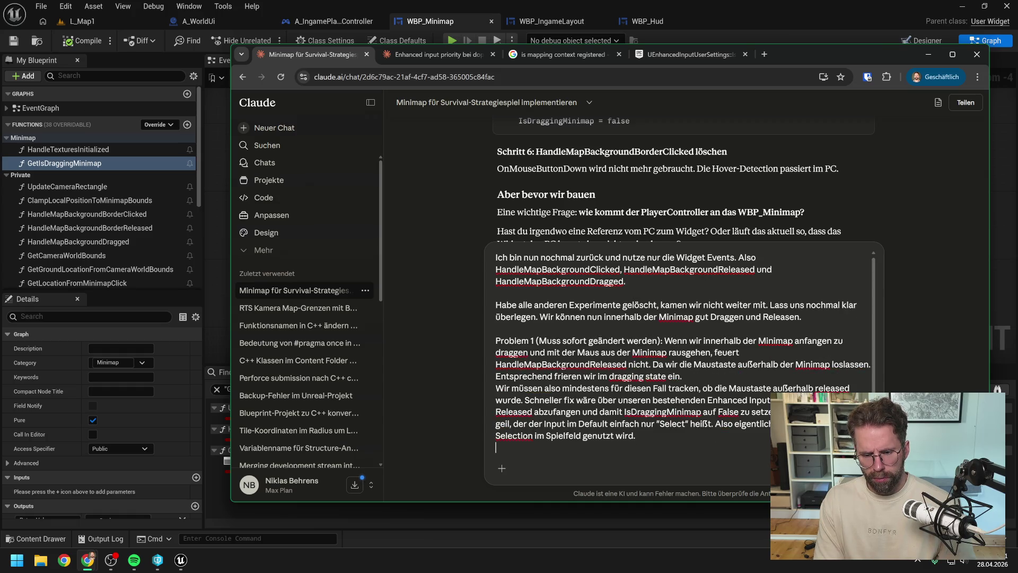
type("Fällt m")
type("ior")
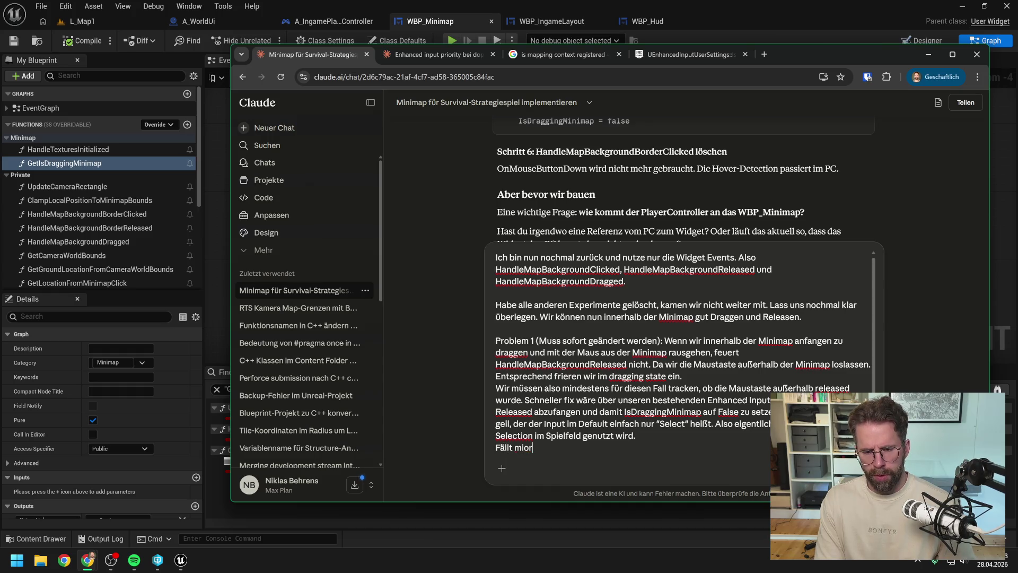
key("BackSpace")
key("BackSpace")
type("r nun aber kein ")
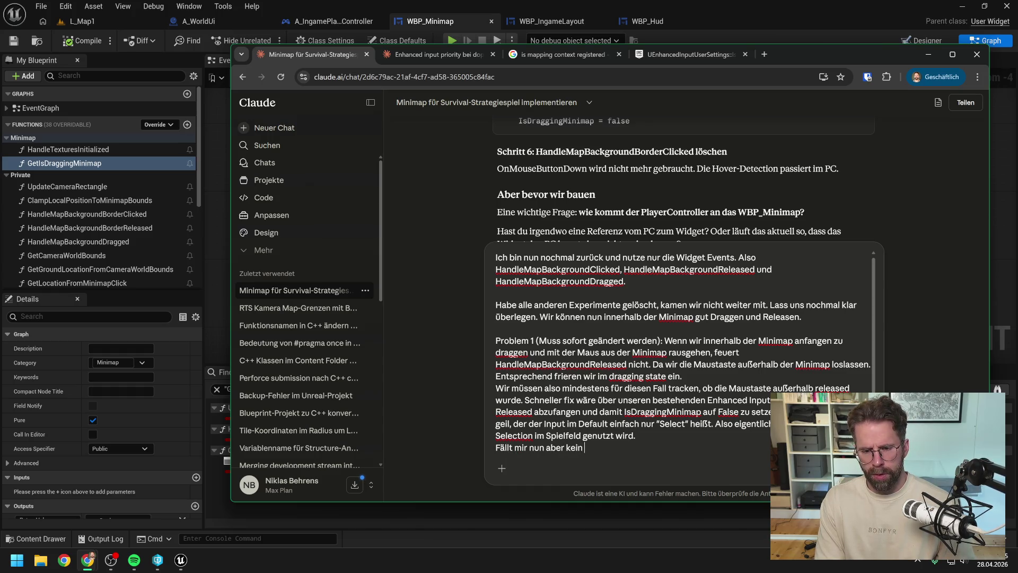
type("anderer cooler Weg s")
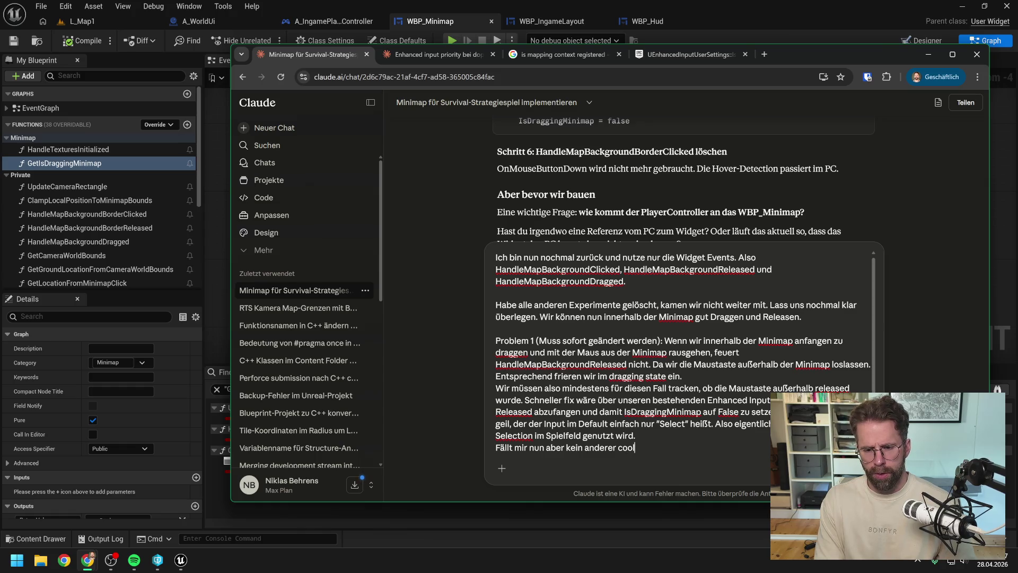
key("BackSpace")
type("ein")
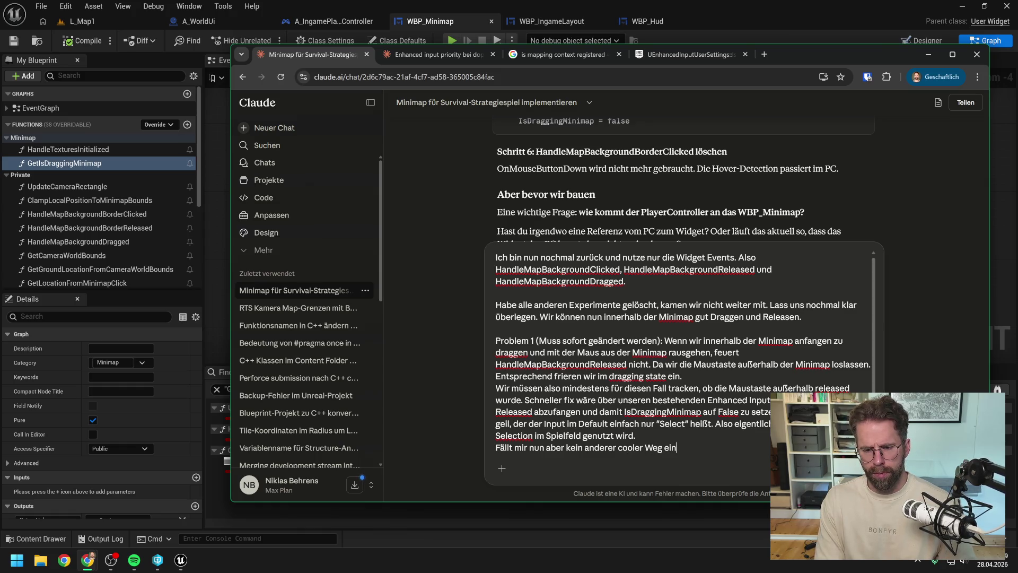
key("shift+Return")
key("shift+Return")
Add a 'Problem 2' heading about long-term They Are Billions or Starcraft 2 behaviour and begin its description.
type("P")
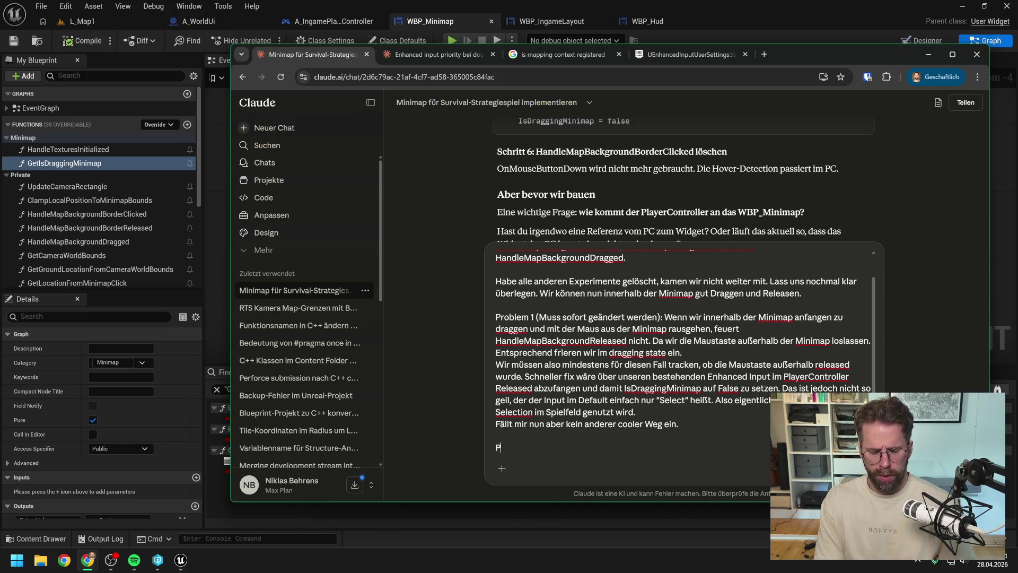
type("roblem 2")
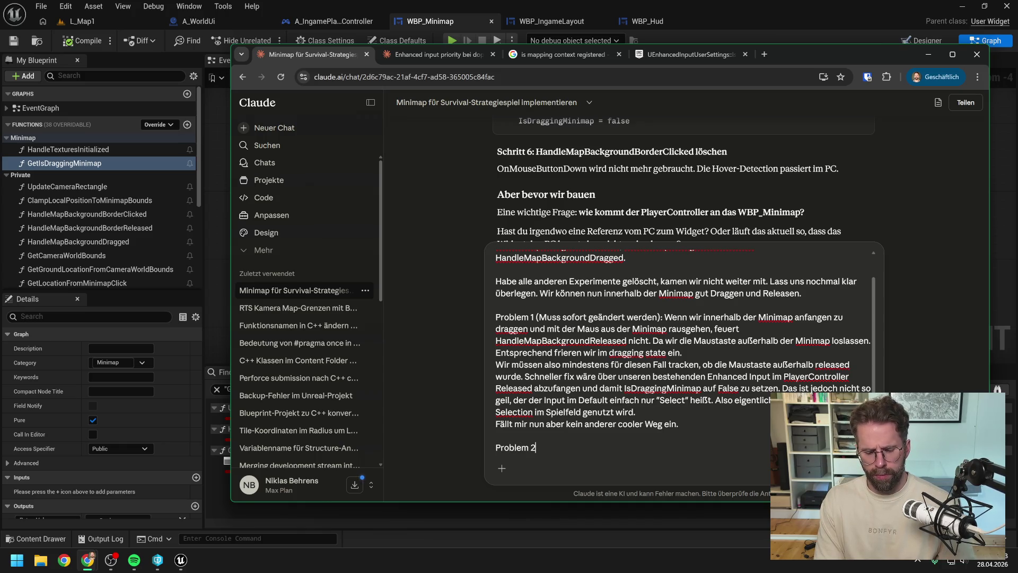
type(" ()")
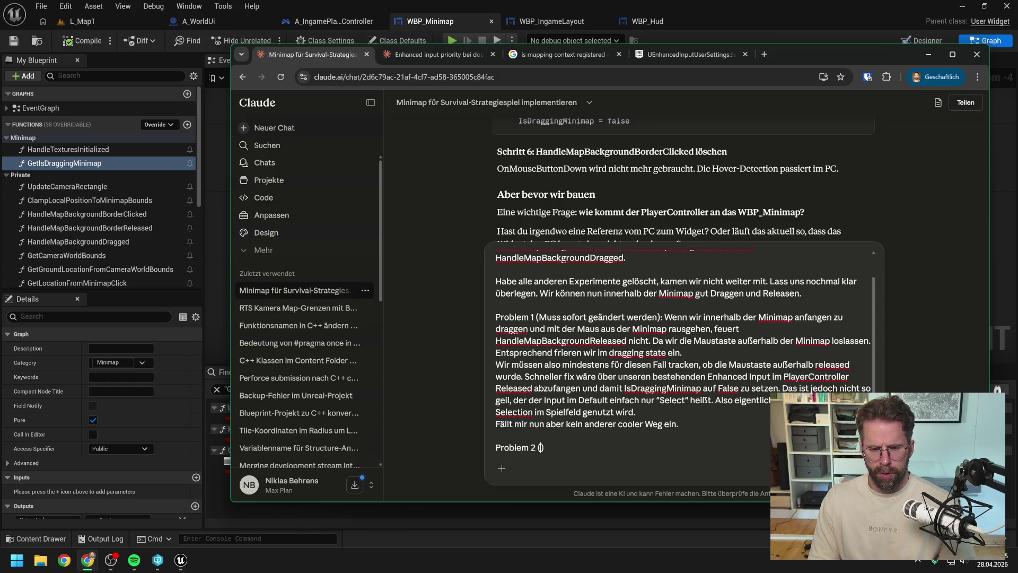
key("Left")
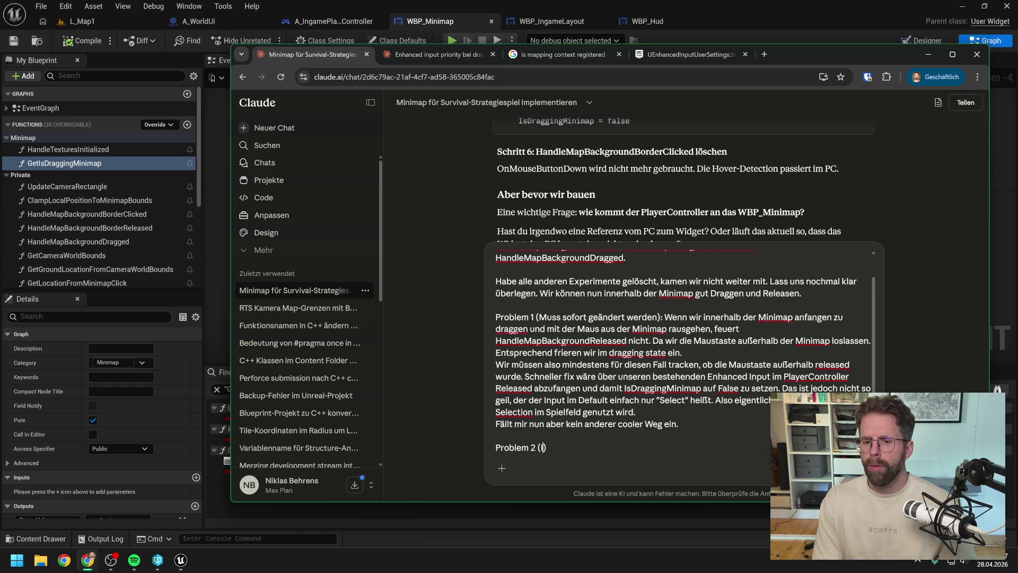
type("können wir")
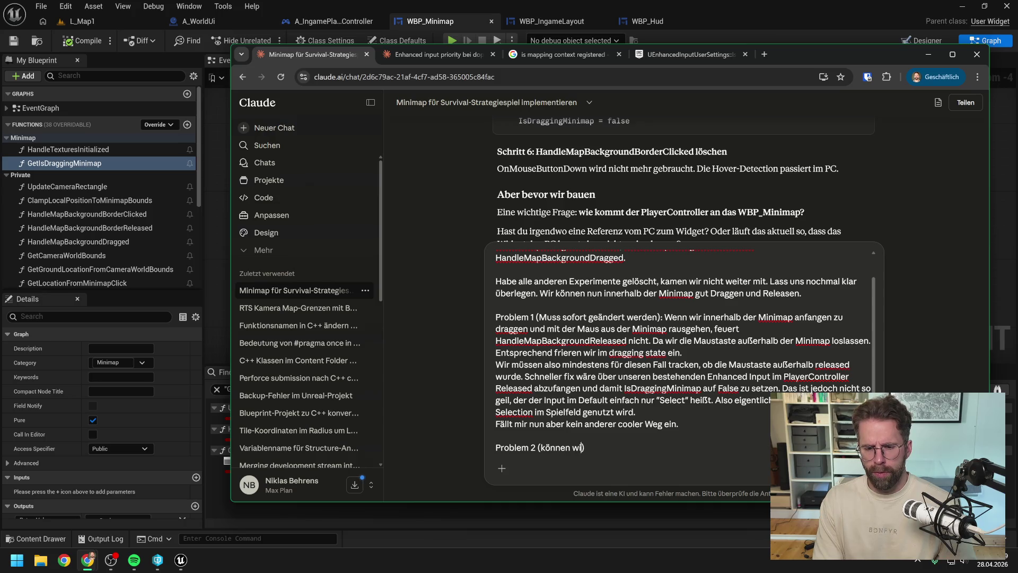
type(" auch ")
type("wann anders")
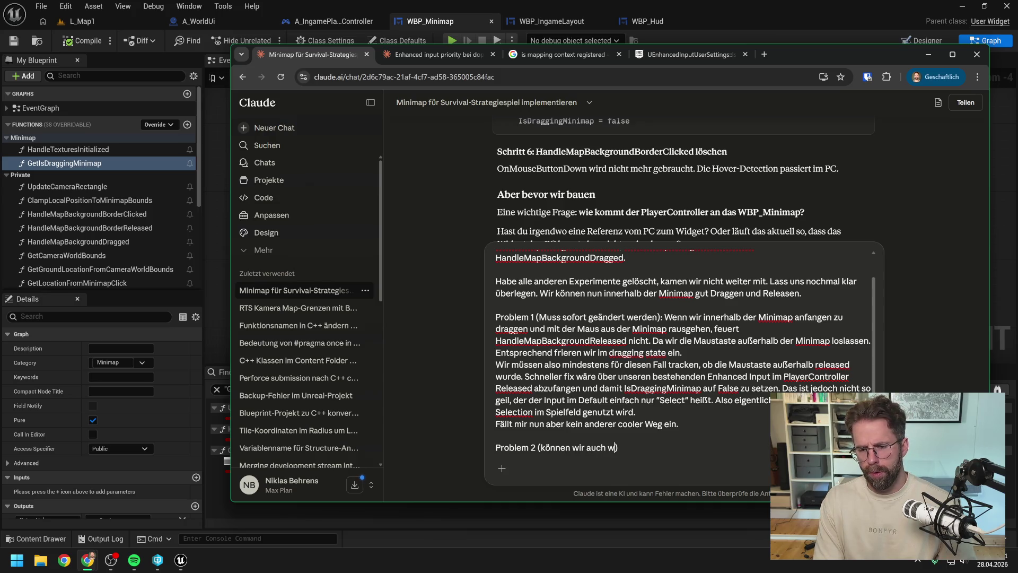
type(" lösen. Abe")
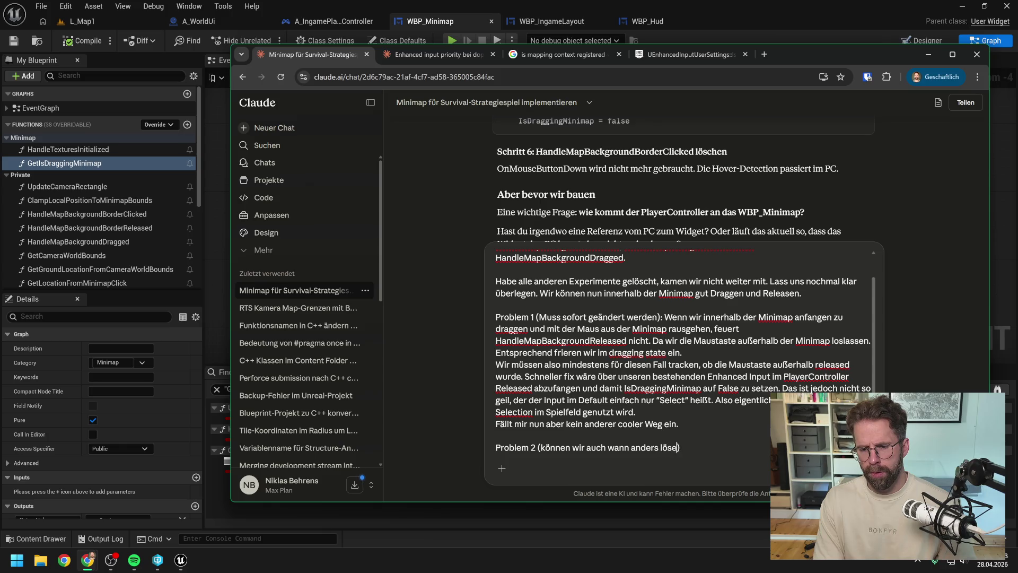
type("r eige")
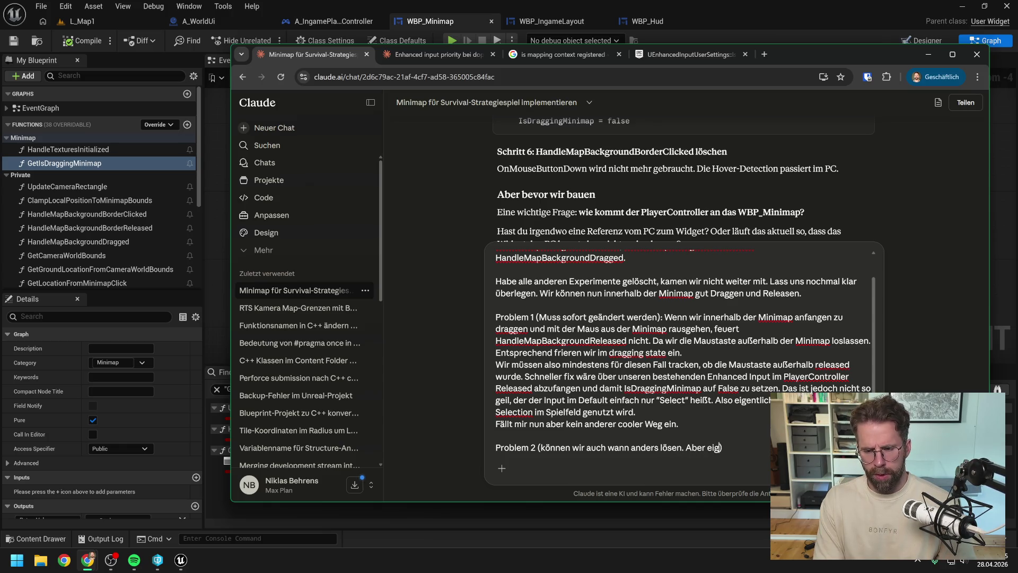
type("ntlich möch ")
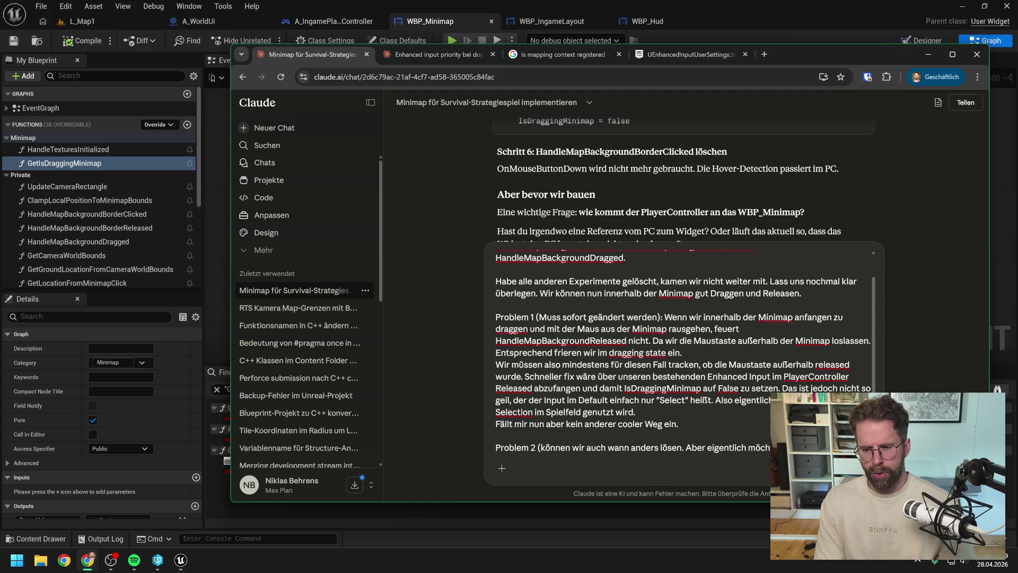
type("wie in They Ar")
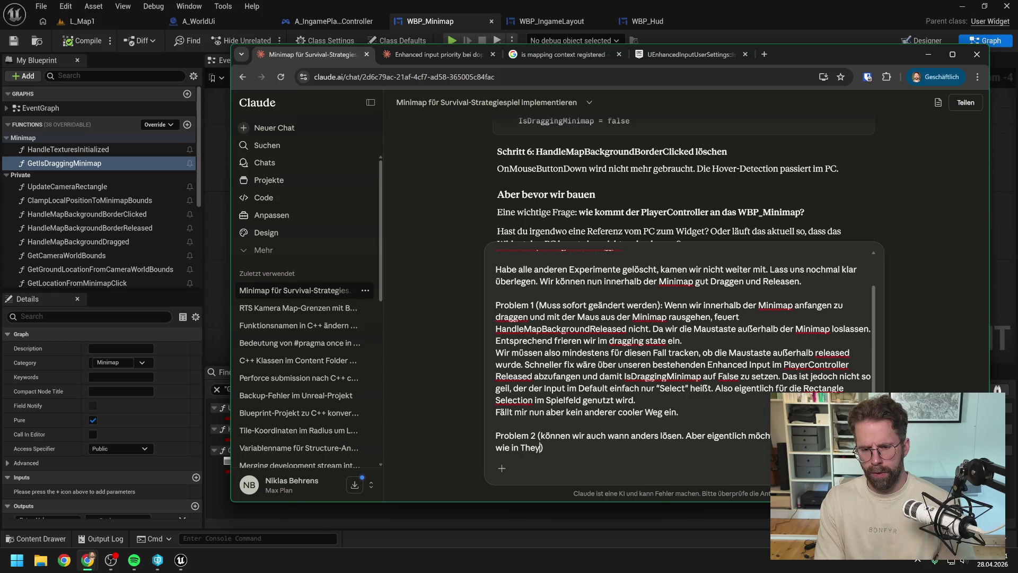
type("e Billio")
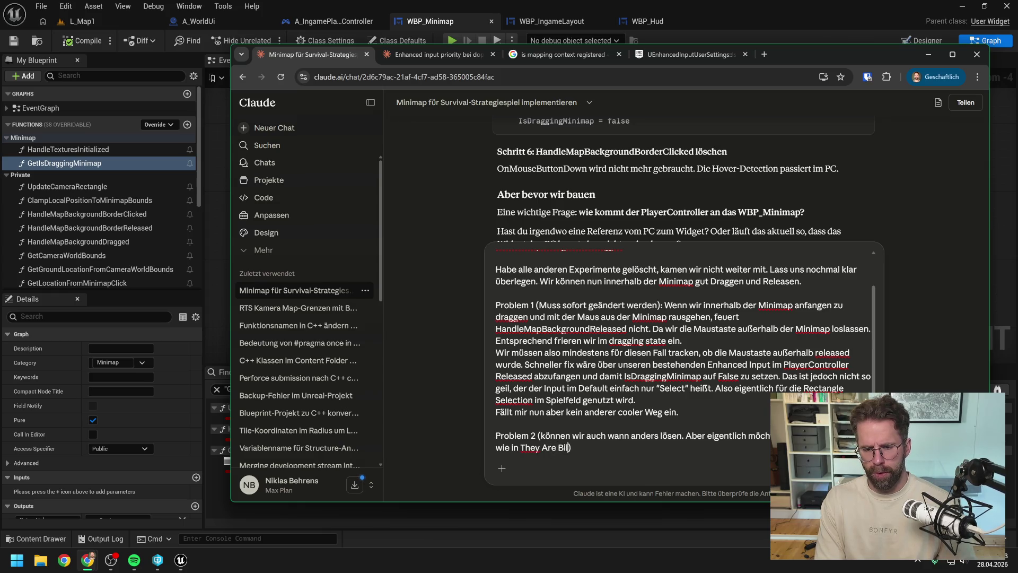
type("ns oder Starcra")
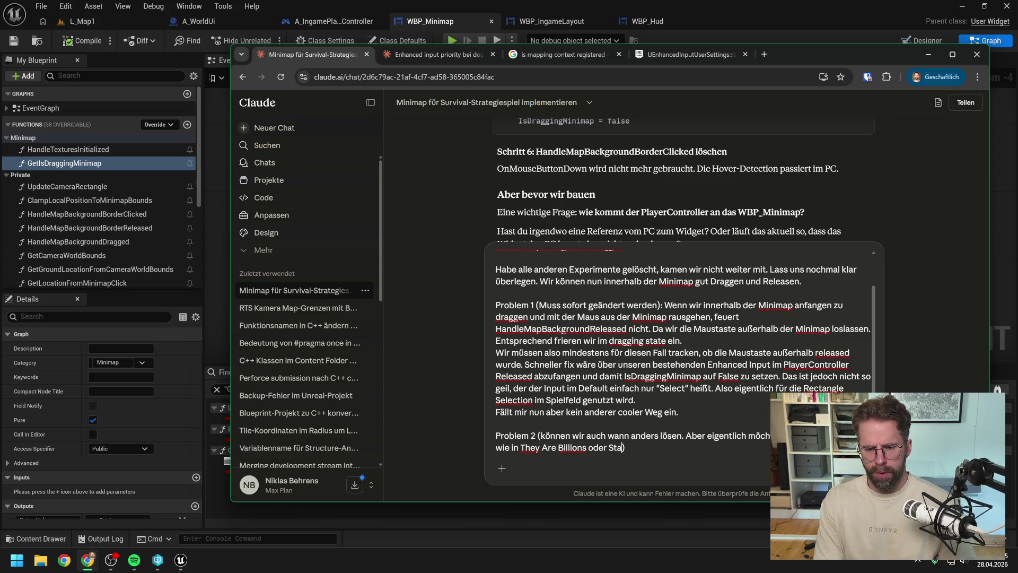
type("ft 2 lang")
type("fristig.")
key("End")
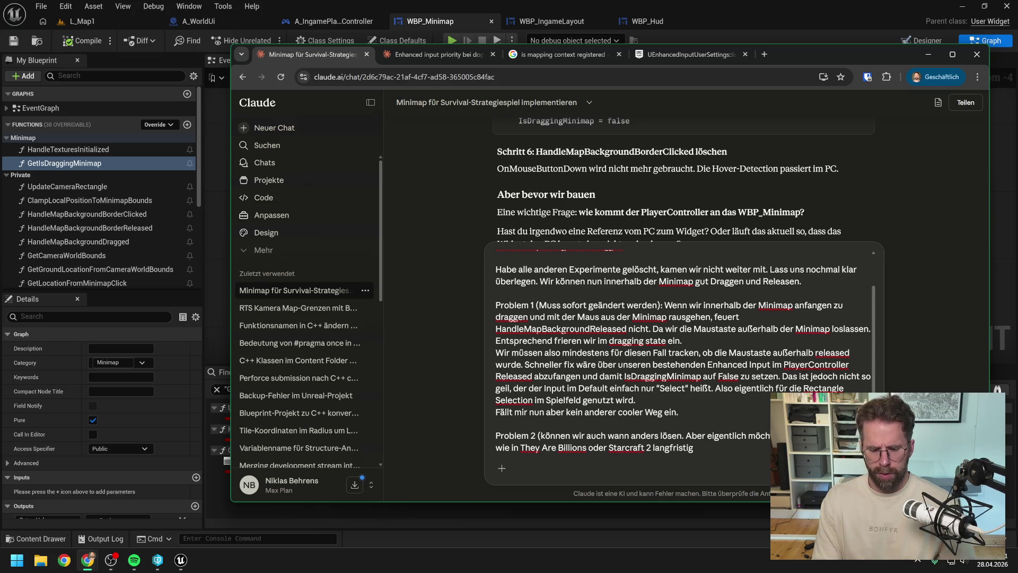
type(":")
key("shift+Return")
type("We")
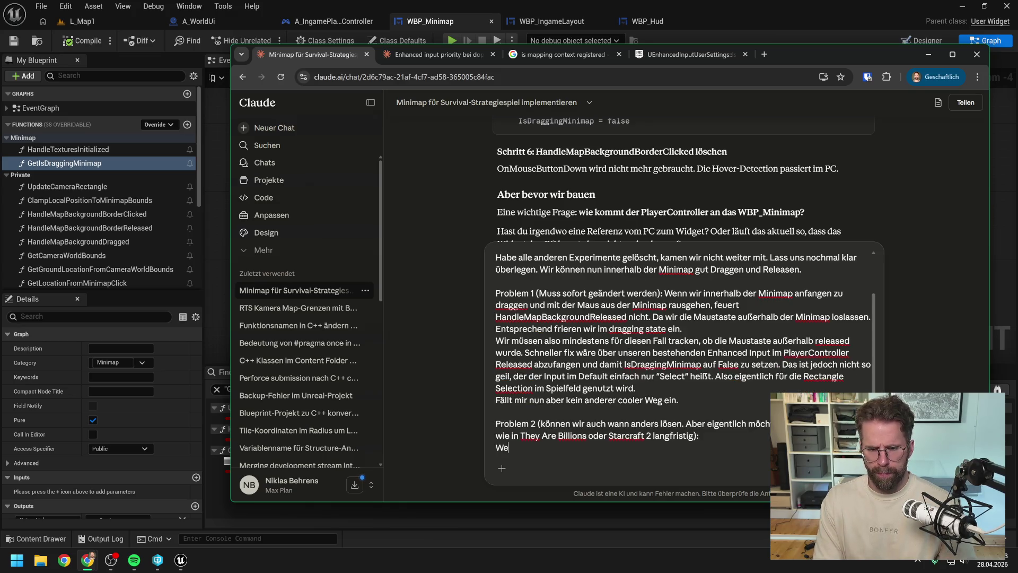
type("nn wir draggen und")
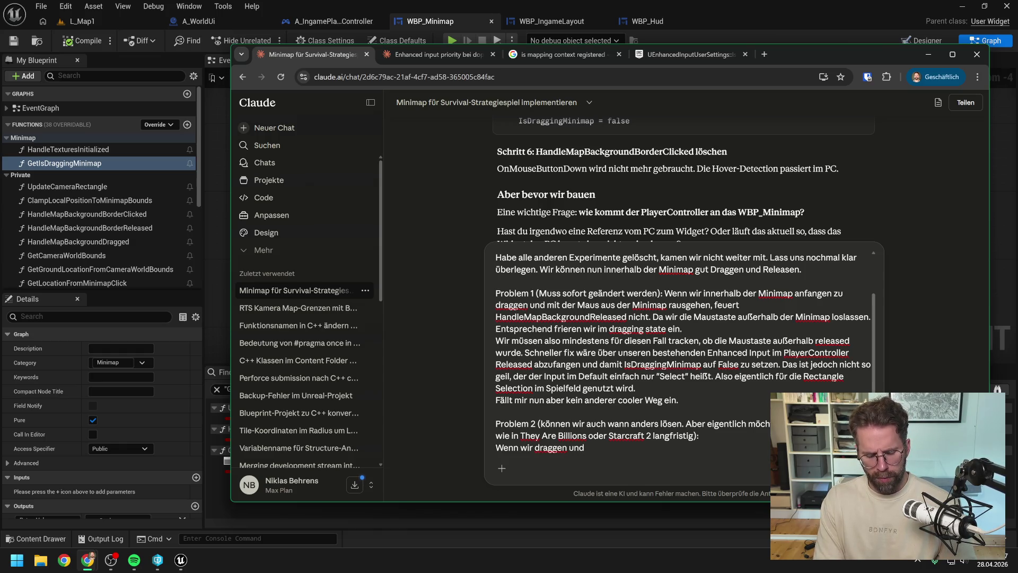
type(" mit der M")
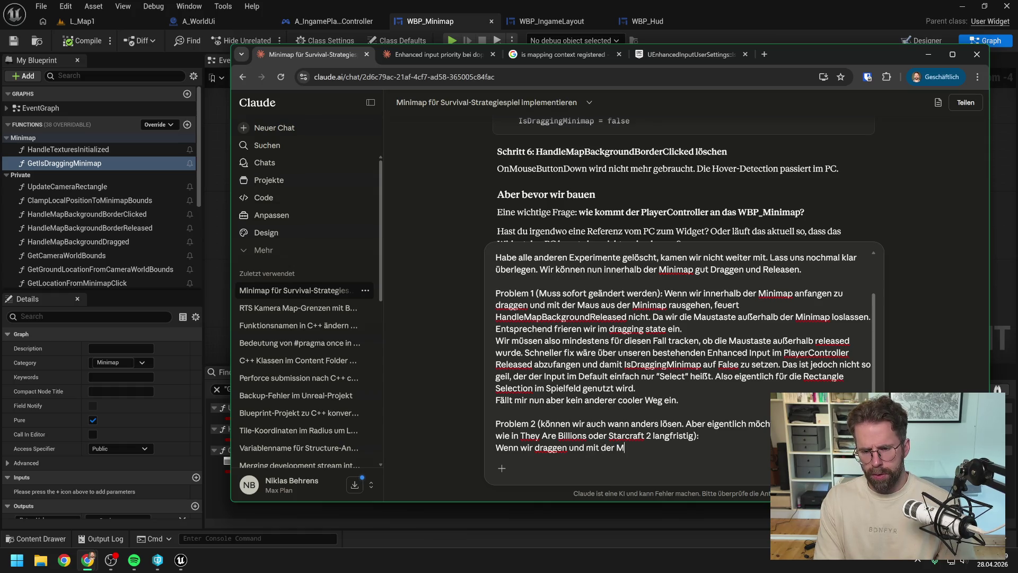
type("aus aus")
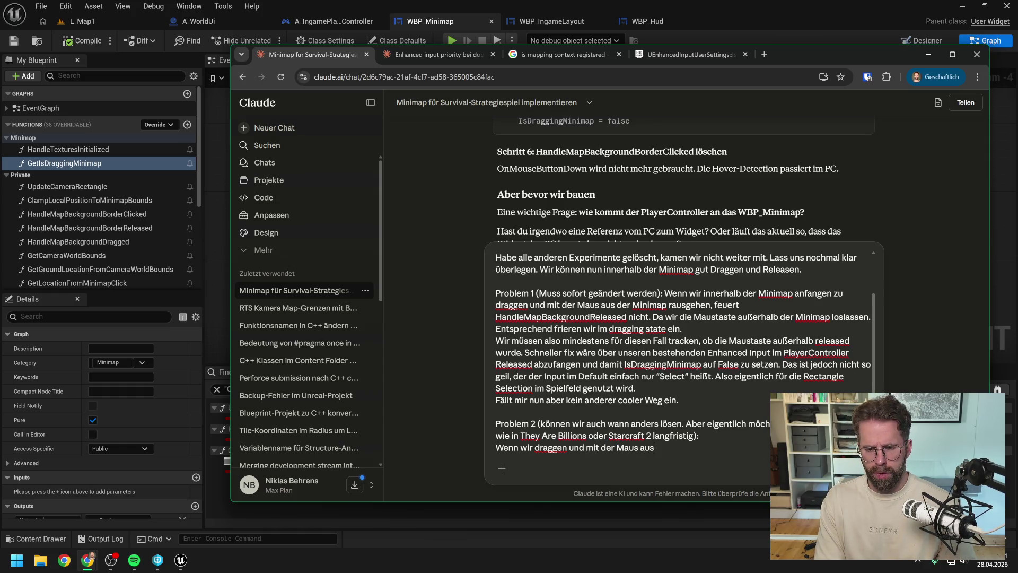
type(" der Mini")
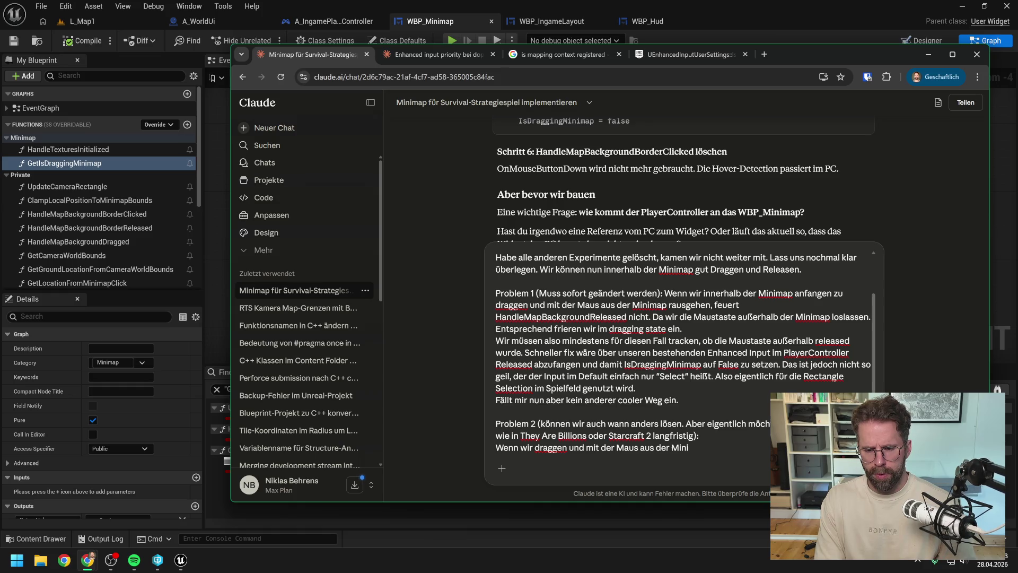
type("map bewegen")
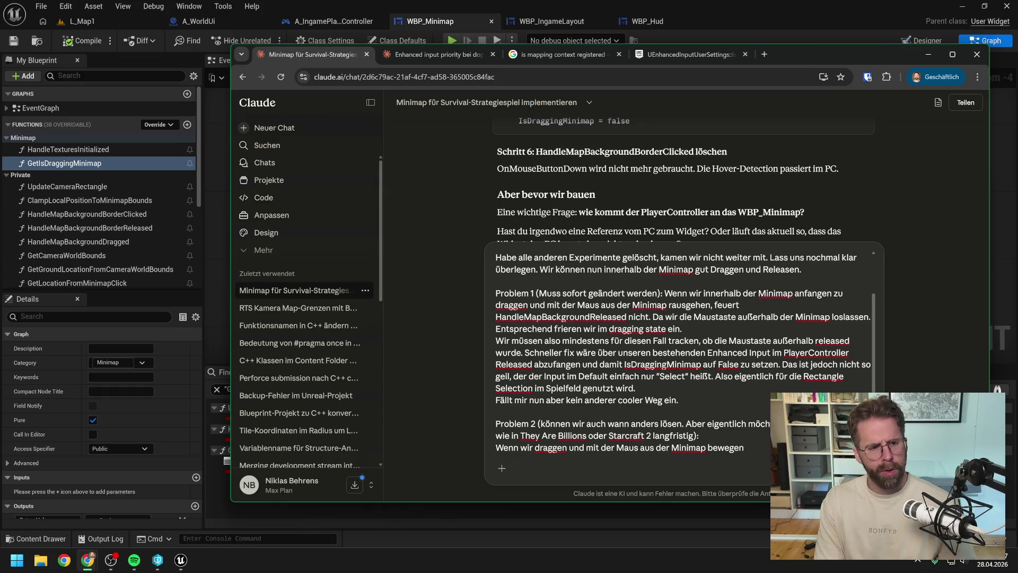
type(", hört H")
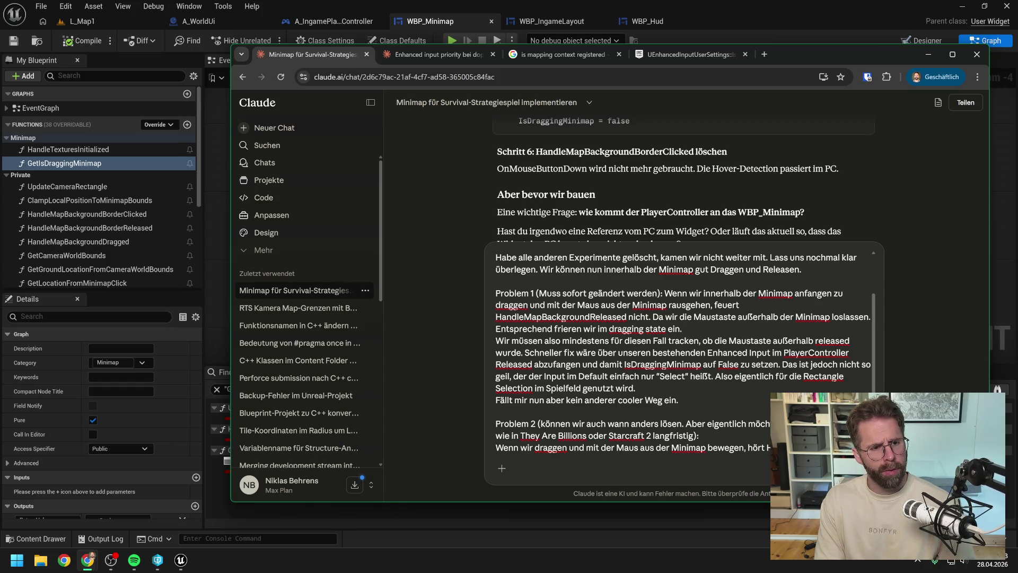
type("andleMapBackgroundBorder")
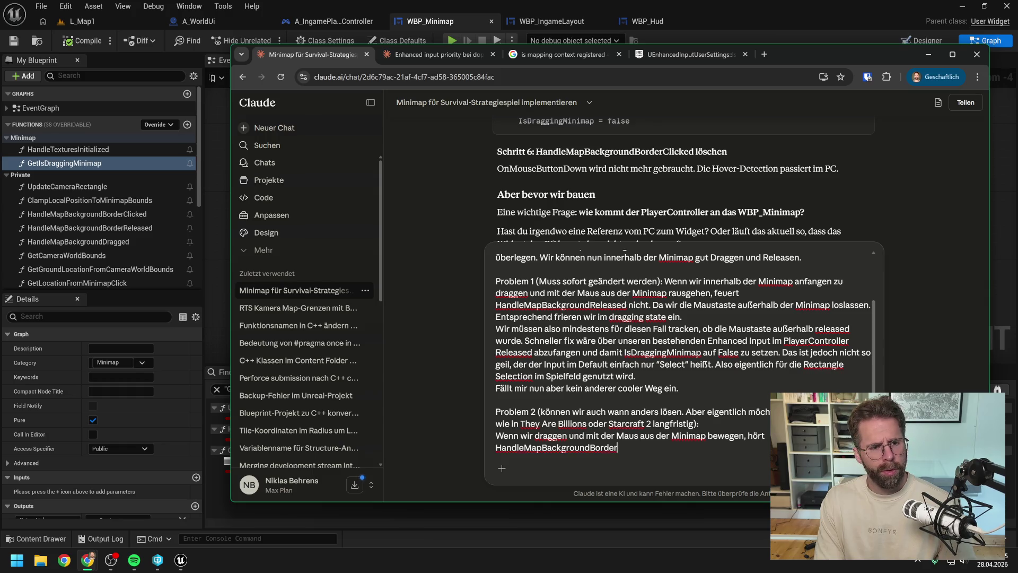
type("Dragged auf zu")
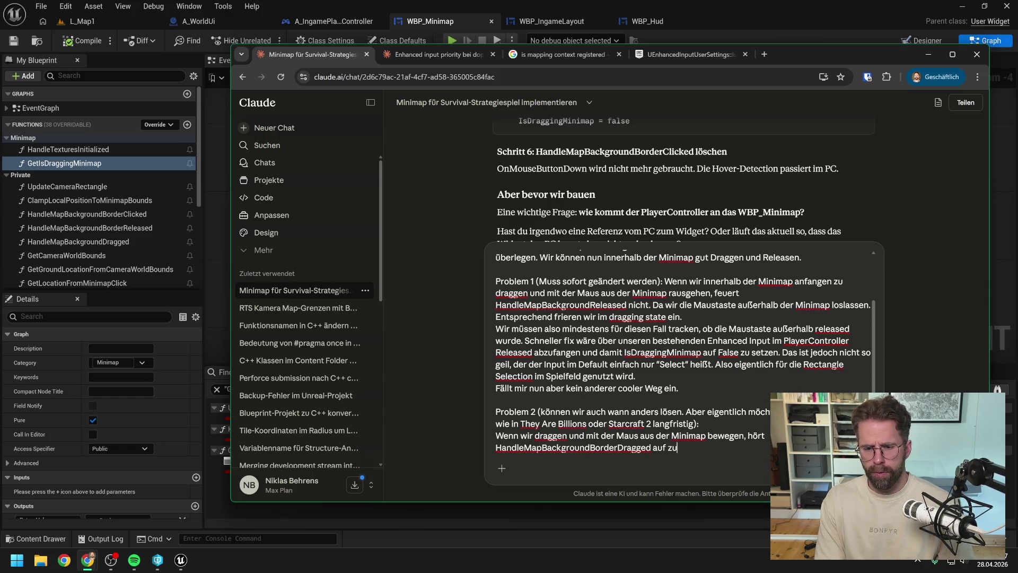
type(" feu")
Write that HandleMapBackgroundBorderDragged stops outside the minimap and MousePosition should keep updating anywhere.
type("e")
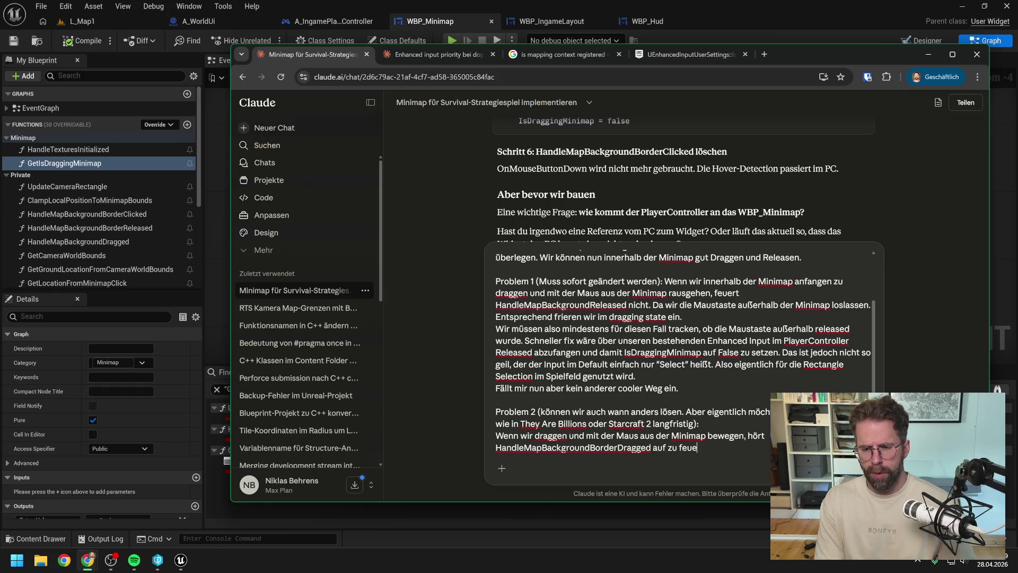
type("rn.")
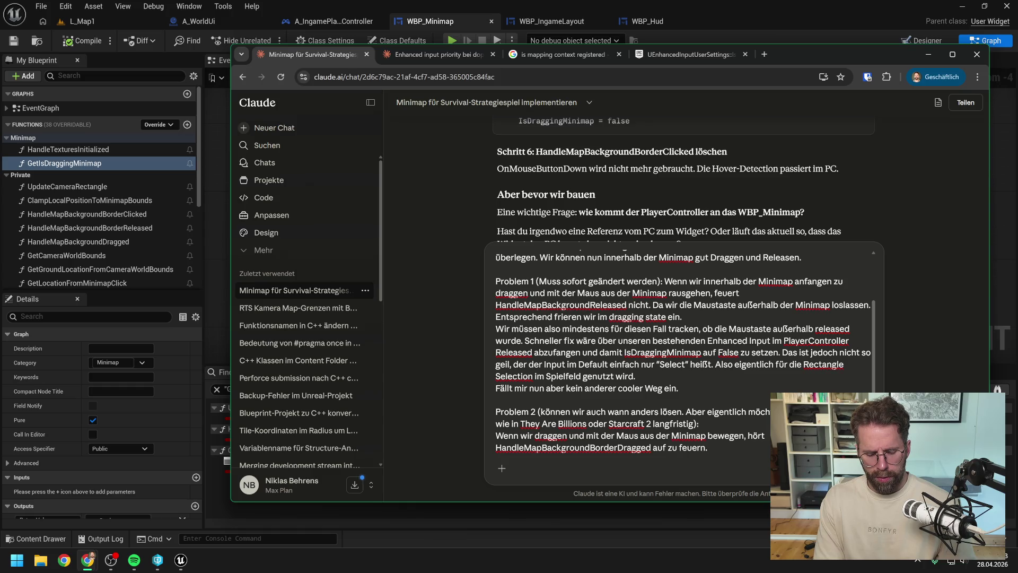
type(" Im Idealfal")
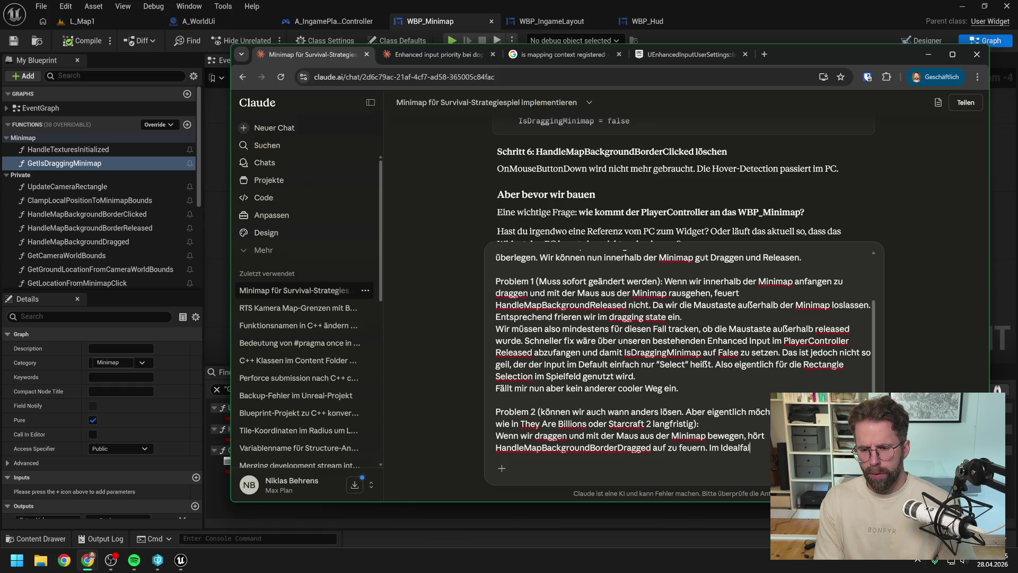
type("l")
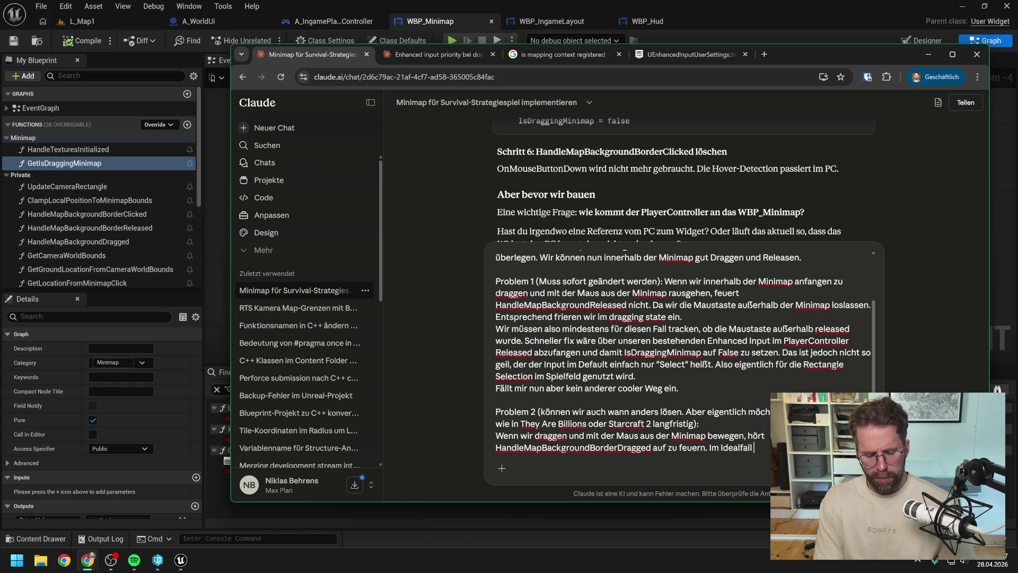
type(" drag")
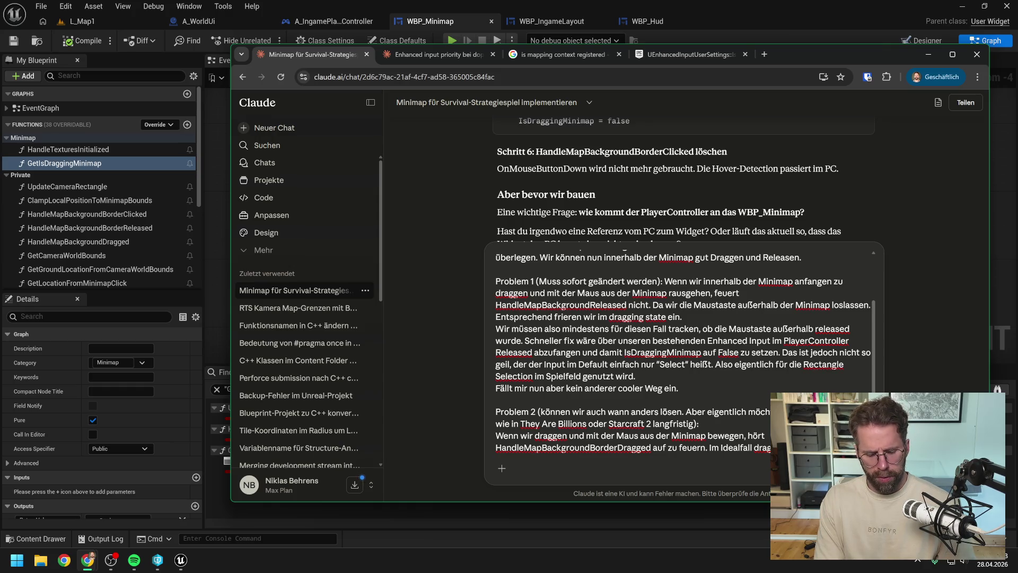
type("Mouse")
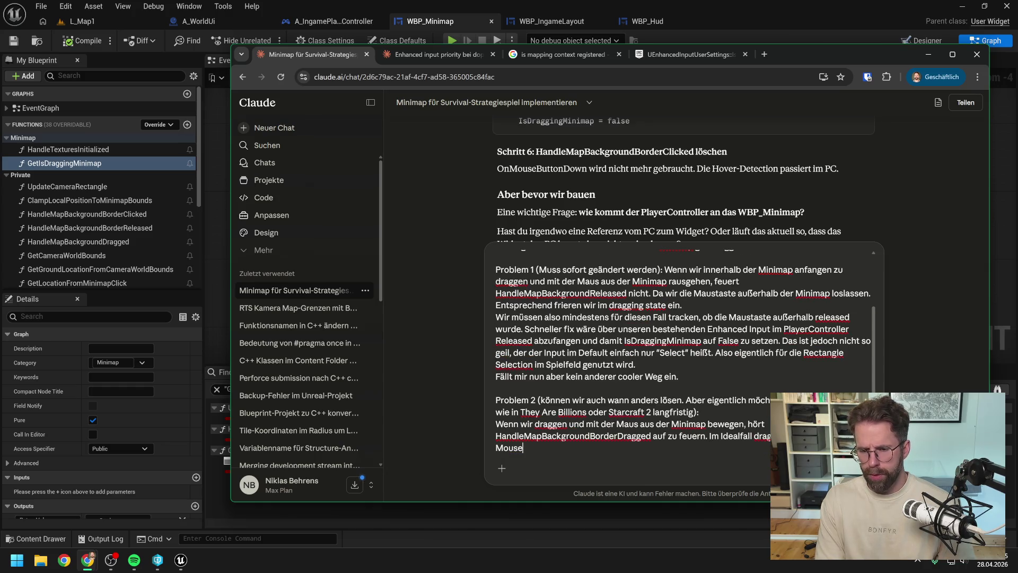
type("Position weit")
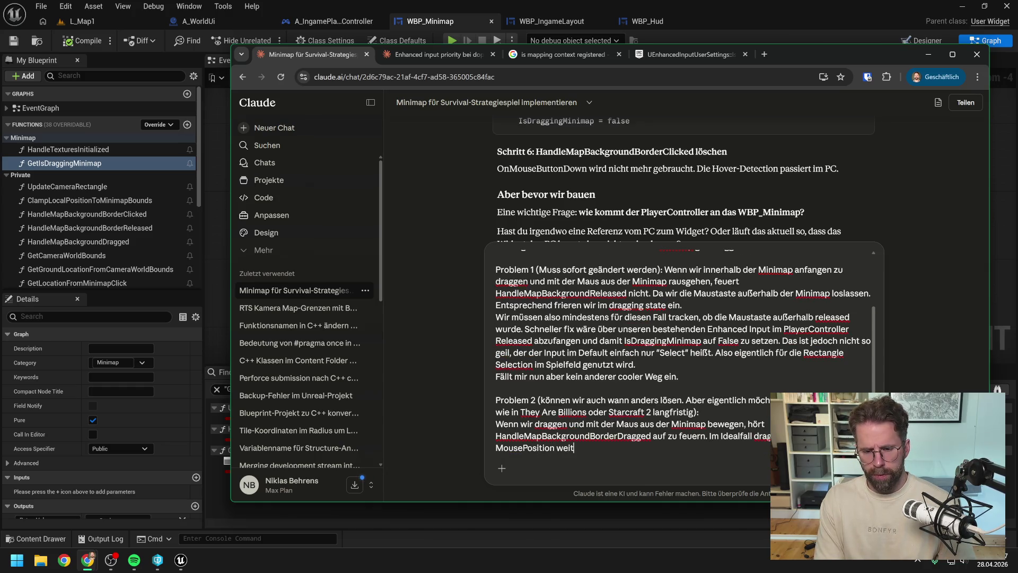
type("er, egal")
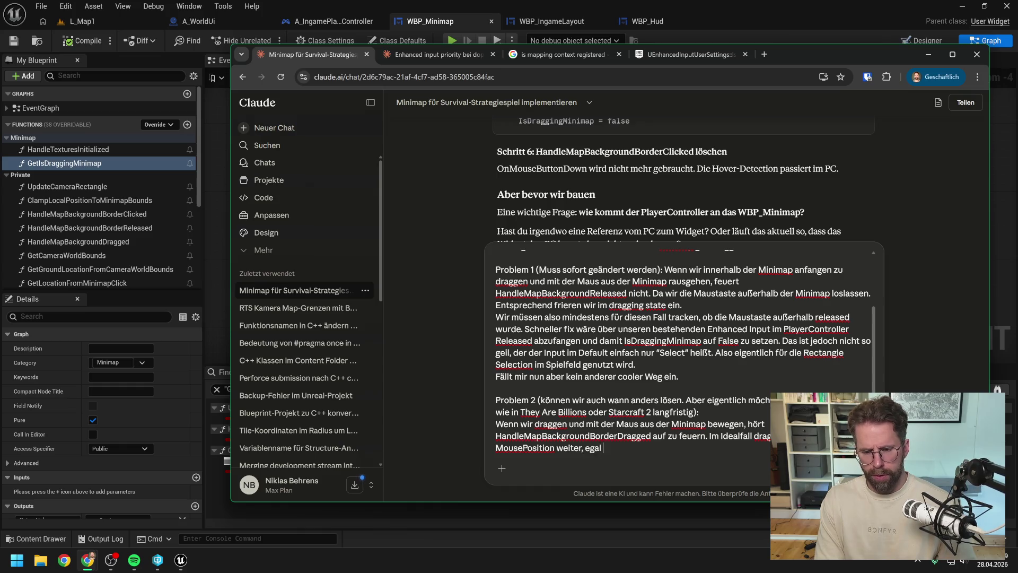
type(" ob wir uns in der Mi")
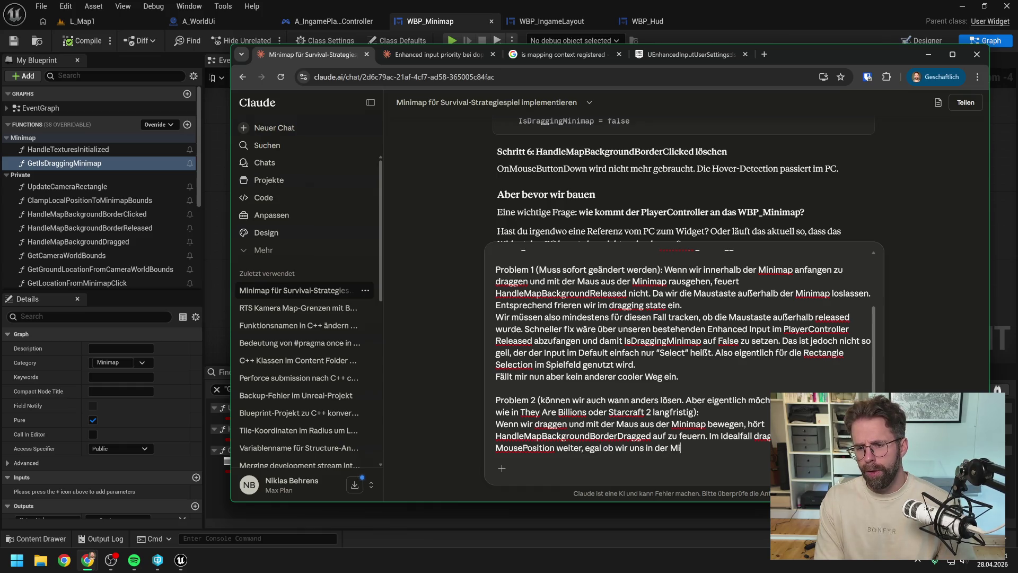
type("nimap befinden oder n")
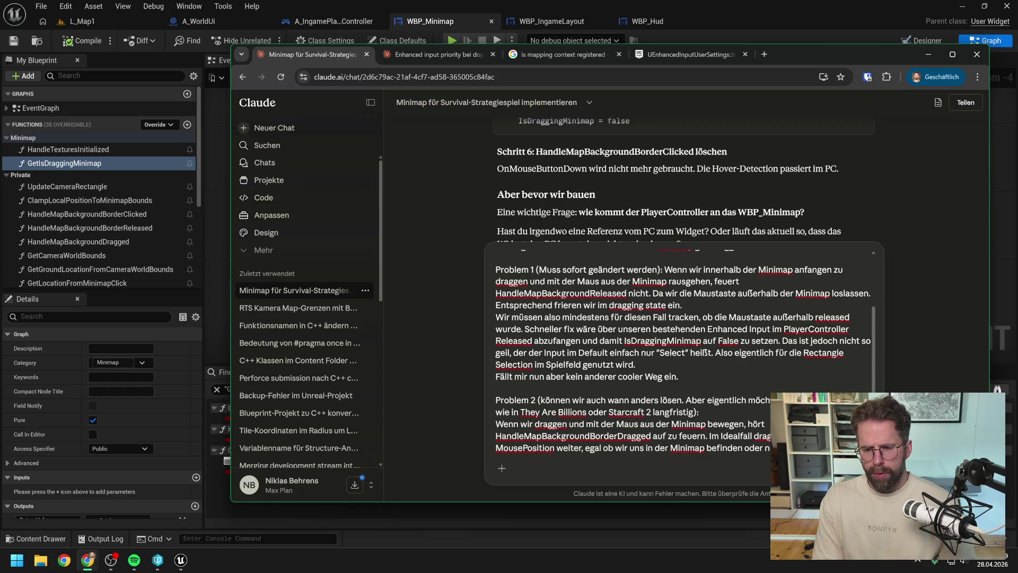
Ask Claude to explain its CaptureMouse method without a hybrid or Tick-Lösung, and send.
key("shift+Return")
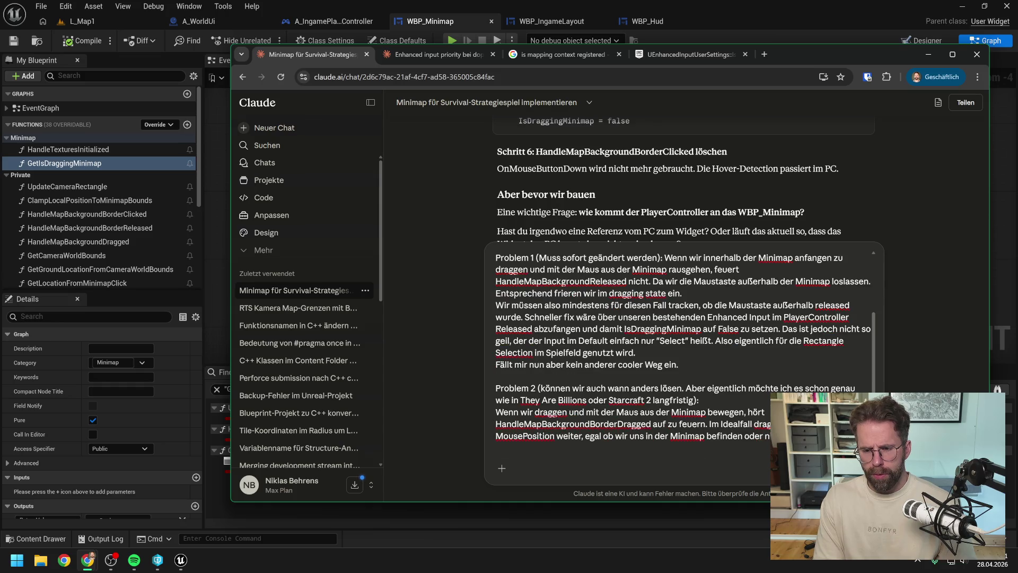
type("Du h")
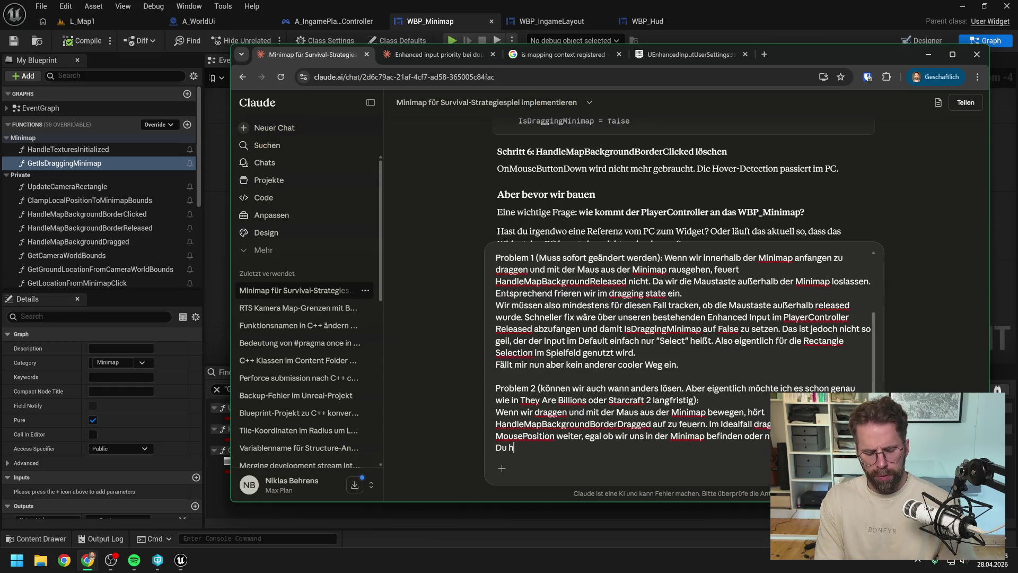
type("attest eine C")
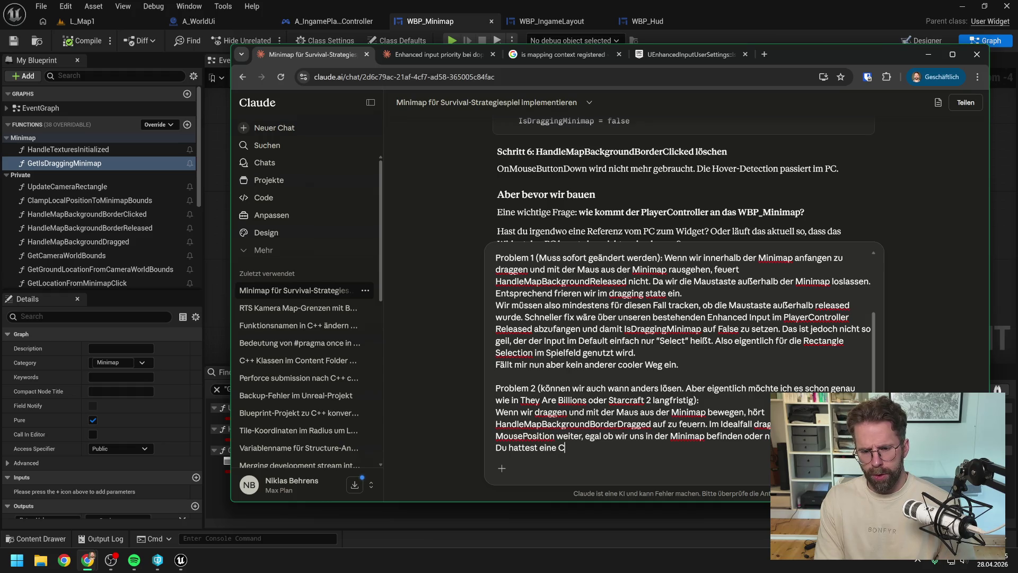
type("aptureM")
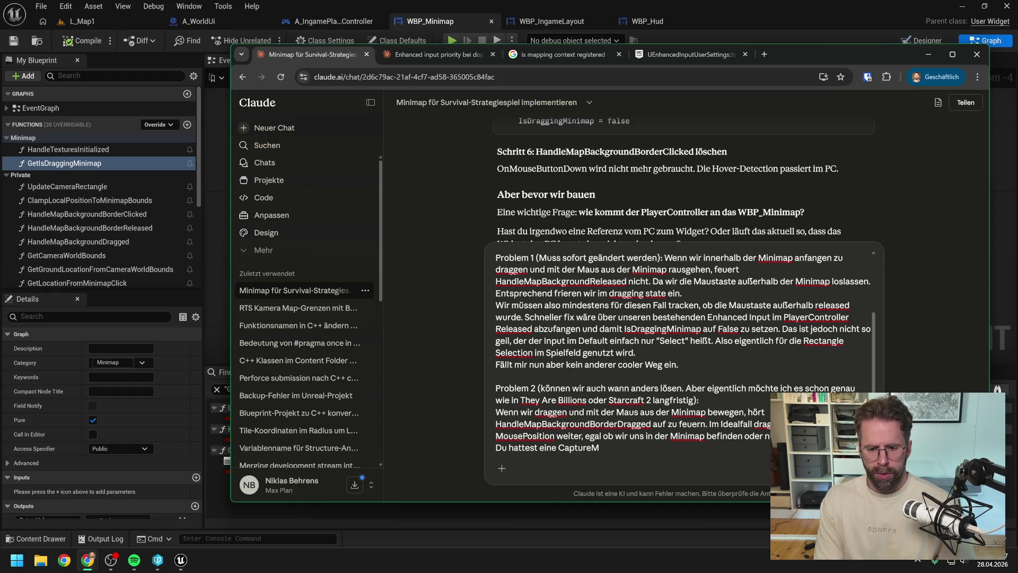
type("ouse Met")
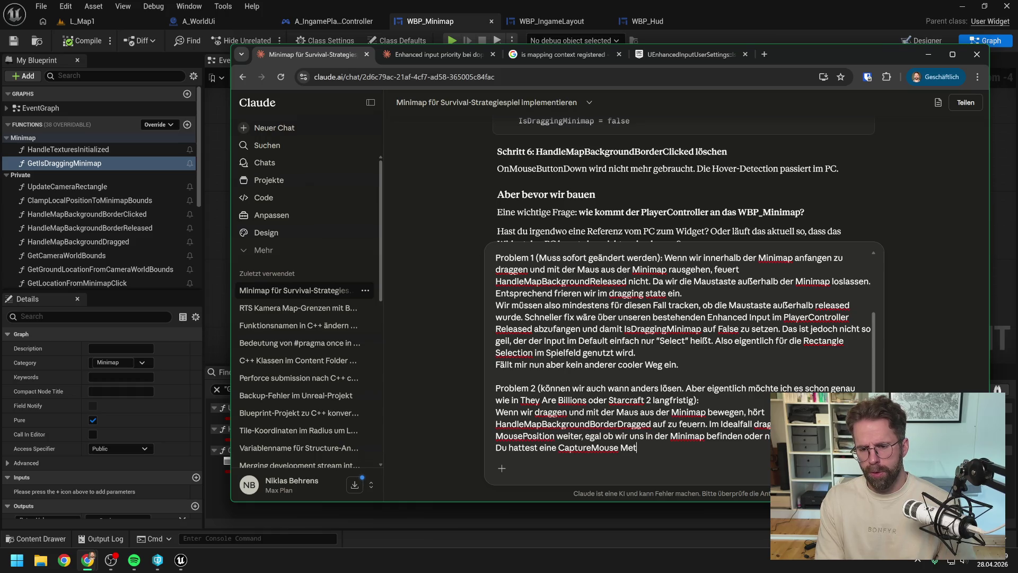
type("hode vorgeschlag")
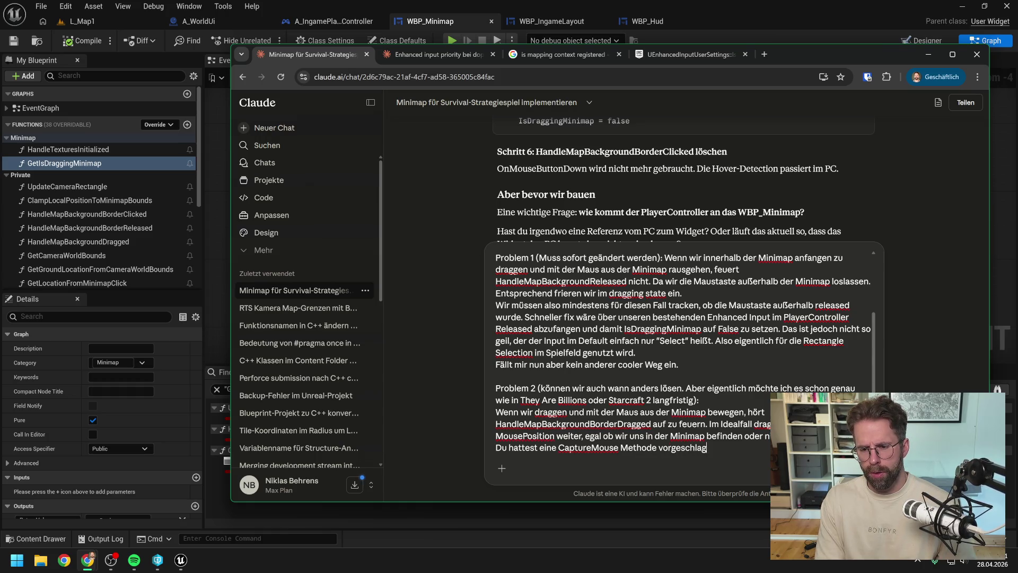
type("en. Die hab ich b ")
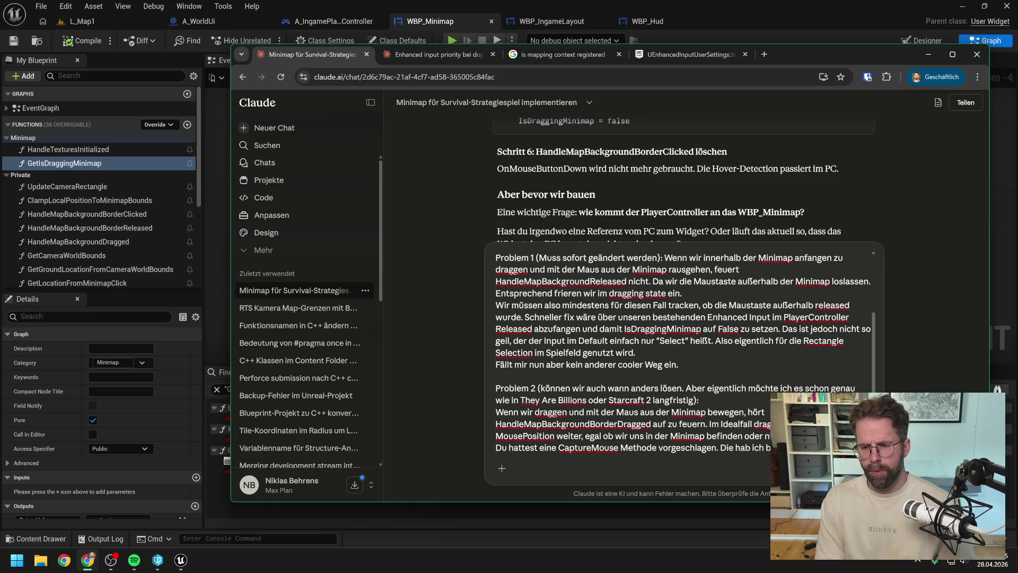
type("bekommen. Kanns")
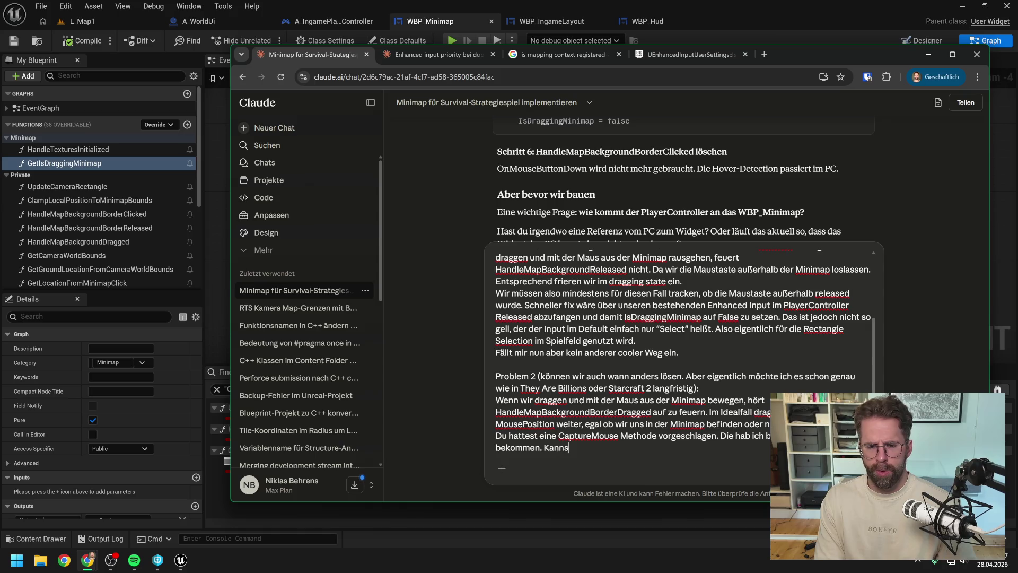
type("t du nochmal genau")
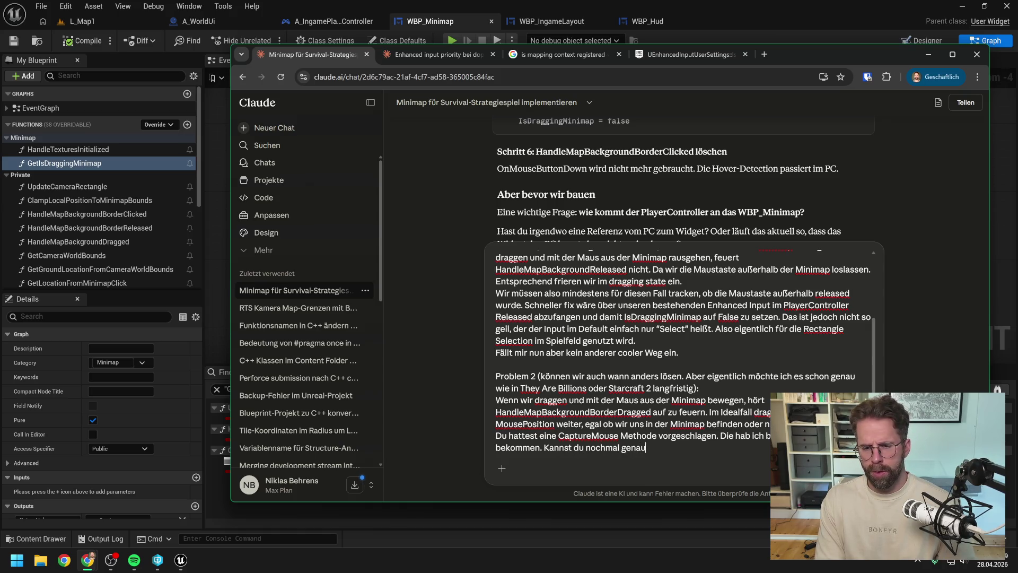
type(" erklären,")
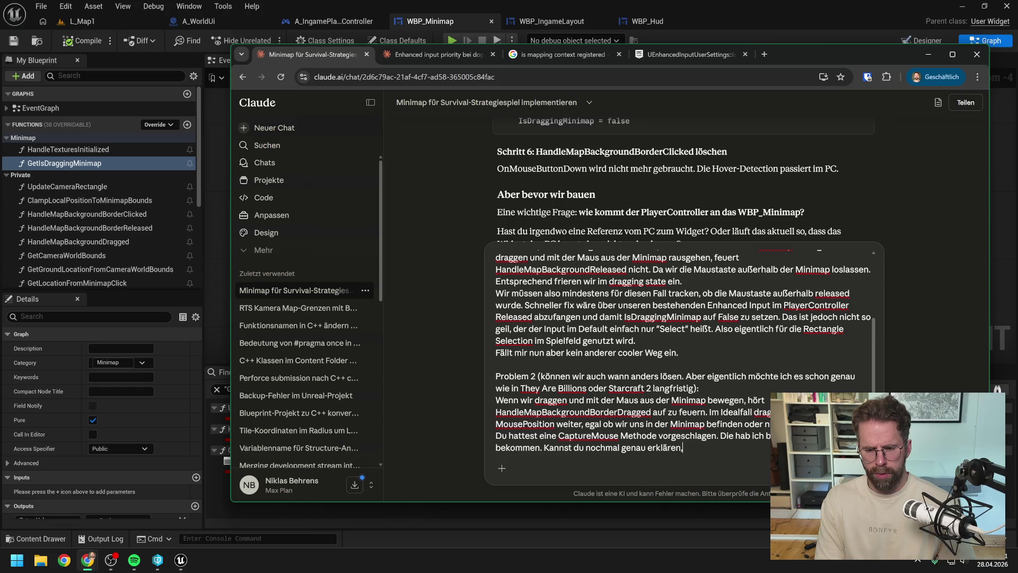
type(" was wir dafür tun")
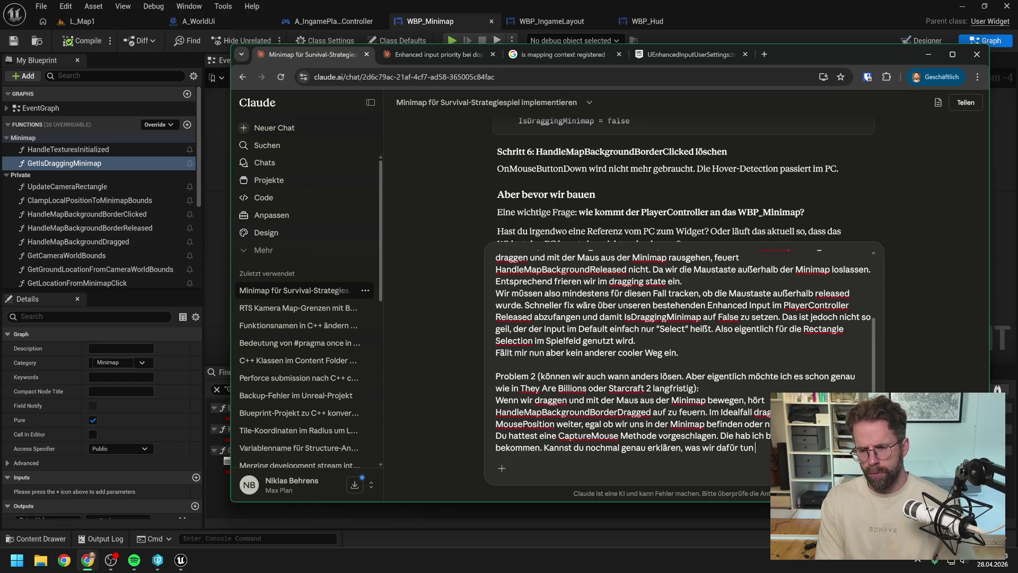
type(" müs ")
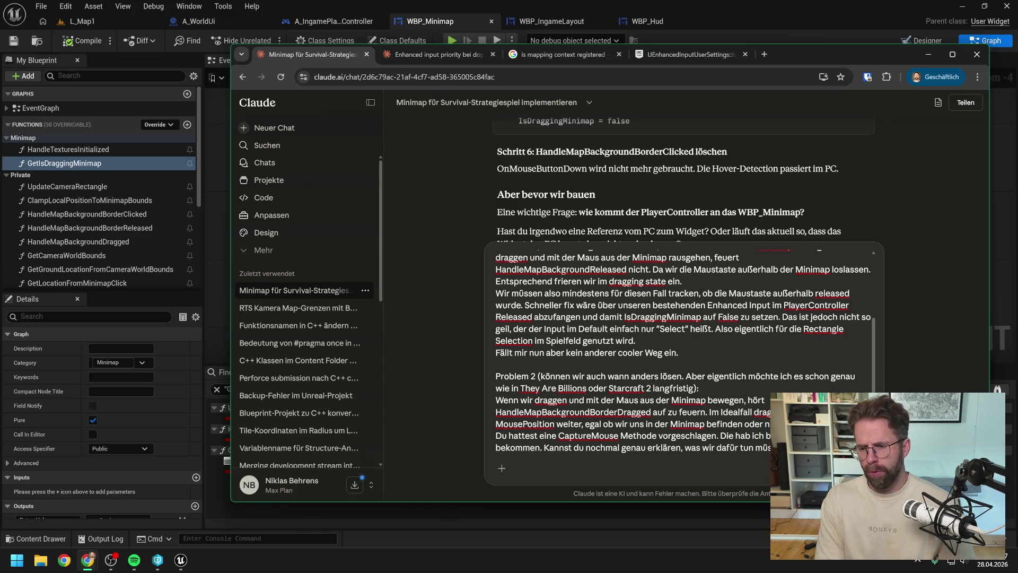
type("Fall funktionier")
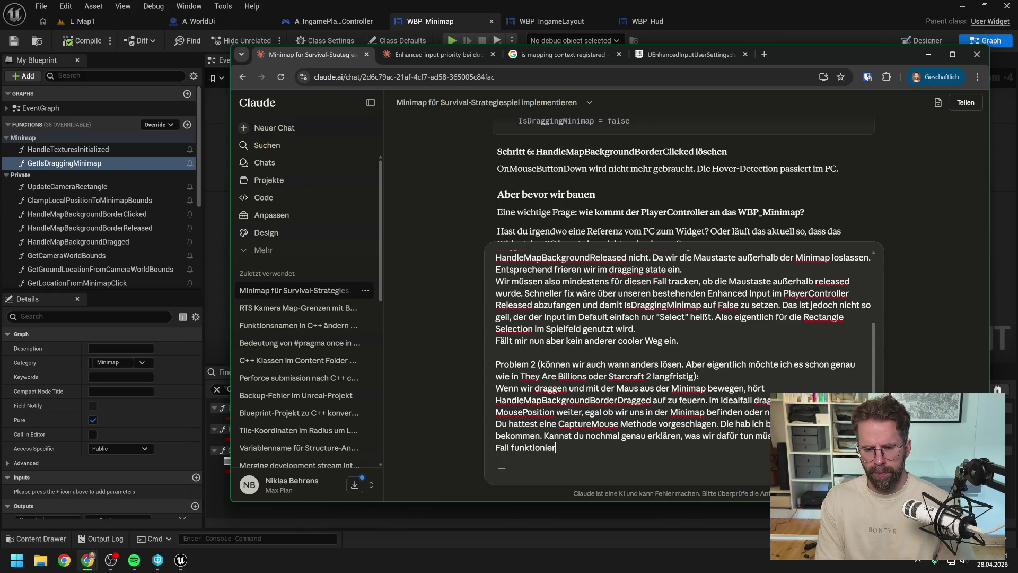
type("t. Dann das w")
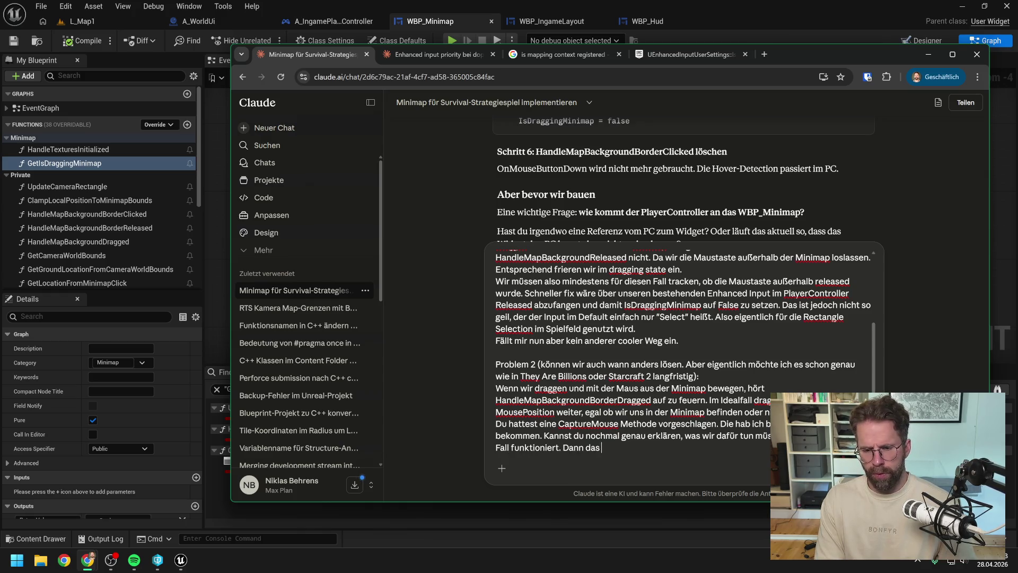
type("äre")
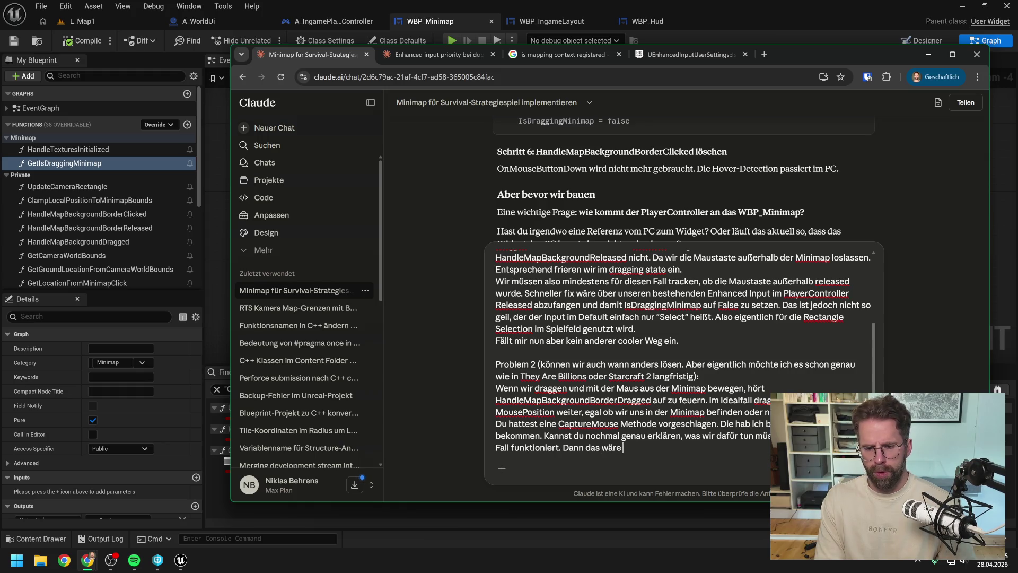
type(" eigentlich am best")
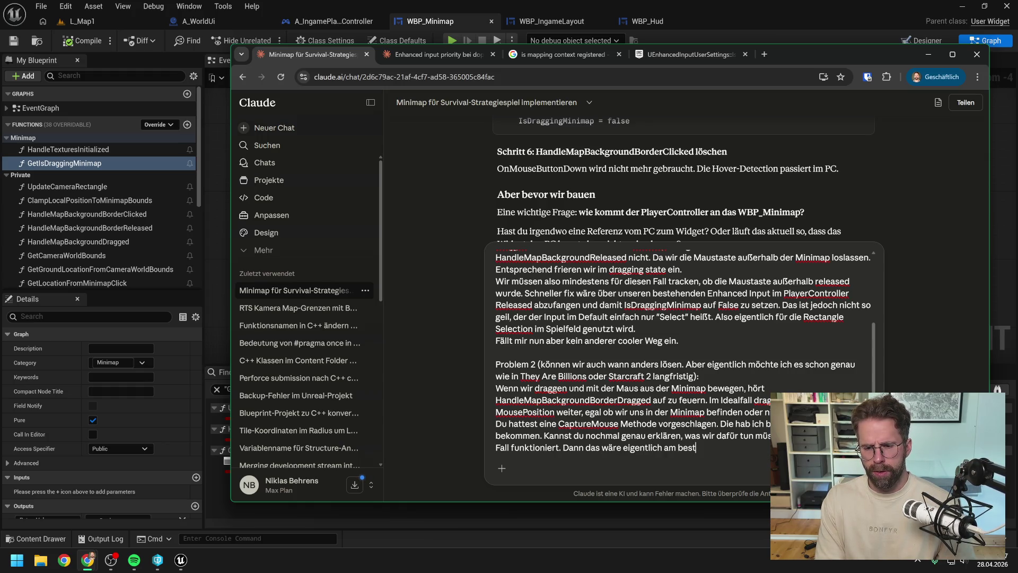
type("en, wenn wir alles ü ")
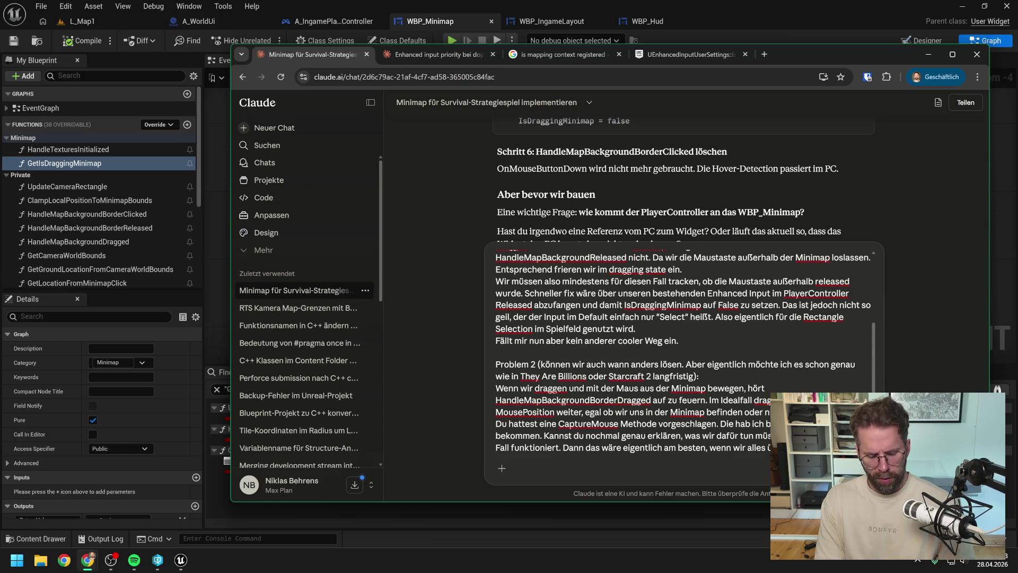
type("abarbeiten ")
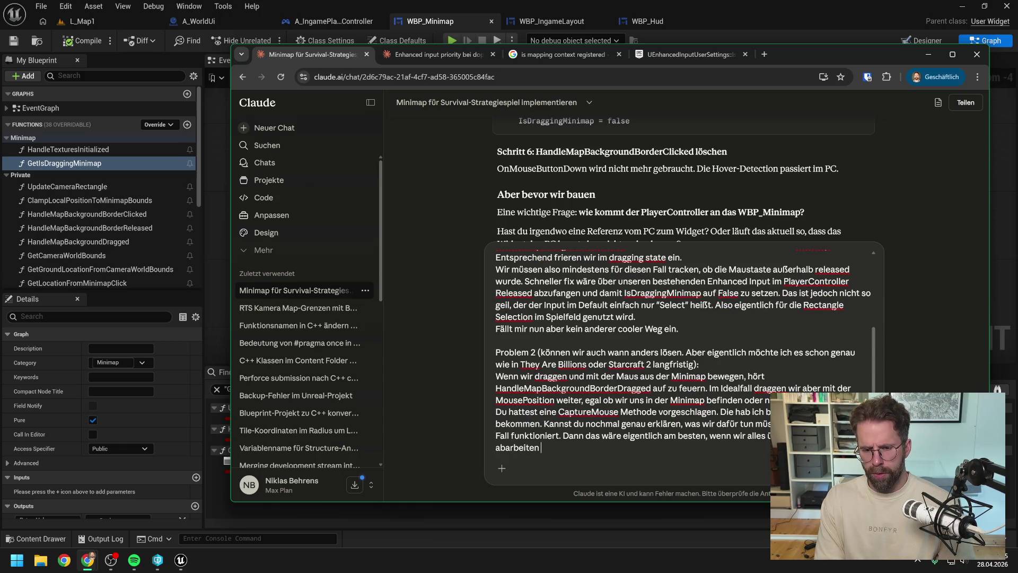
type("könnten und keinen")
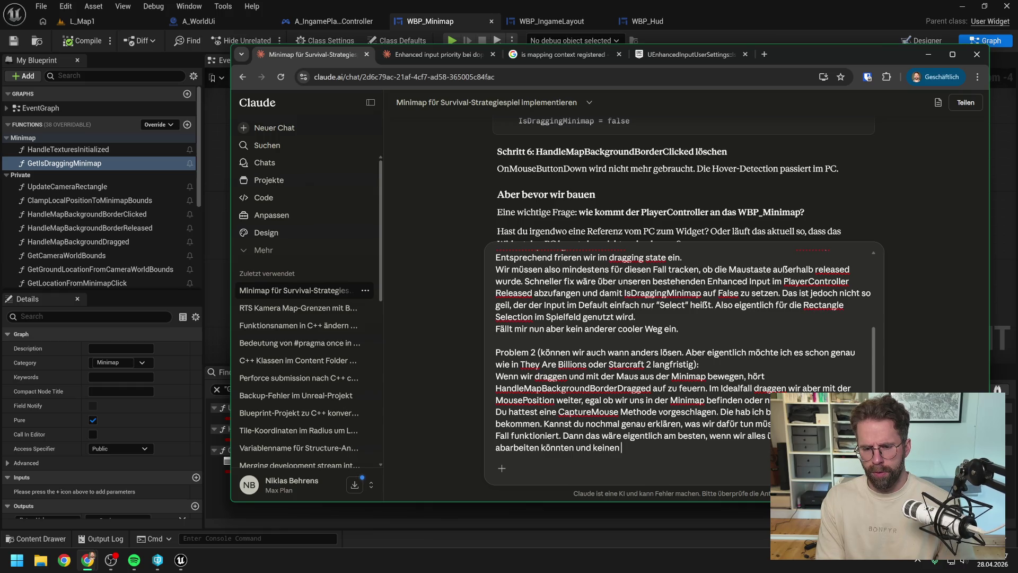
type(" Hybrid oder")
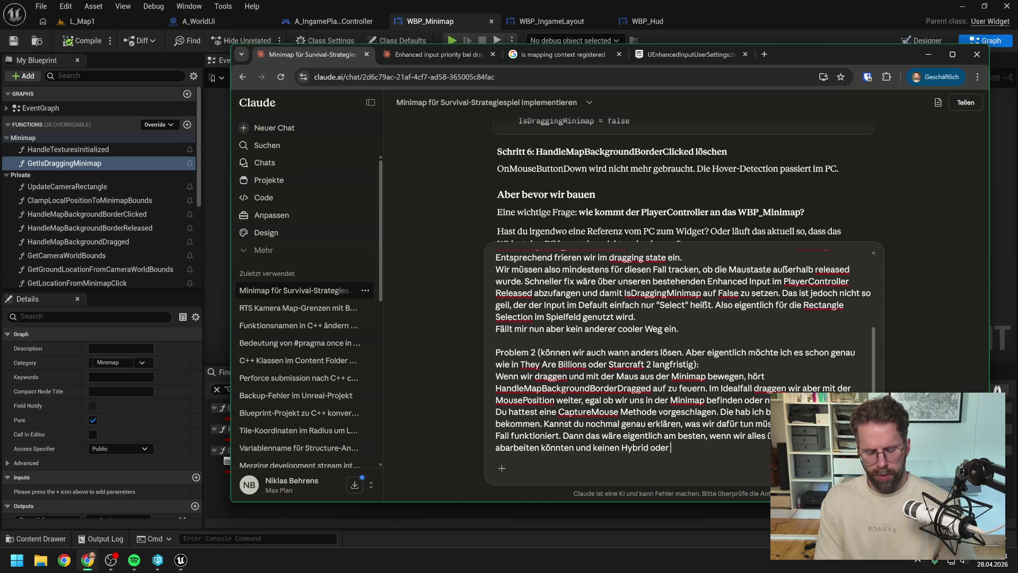
key("BackSpace")
key("BackSpace")
key("BackSpace")
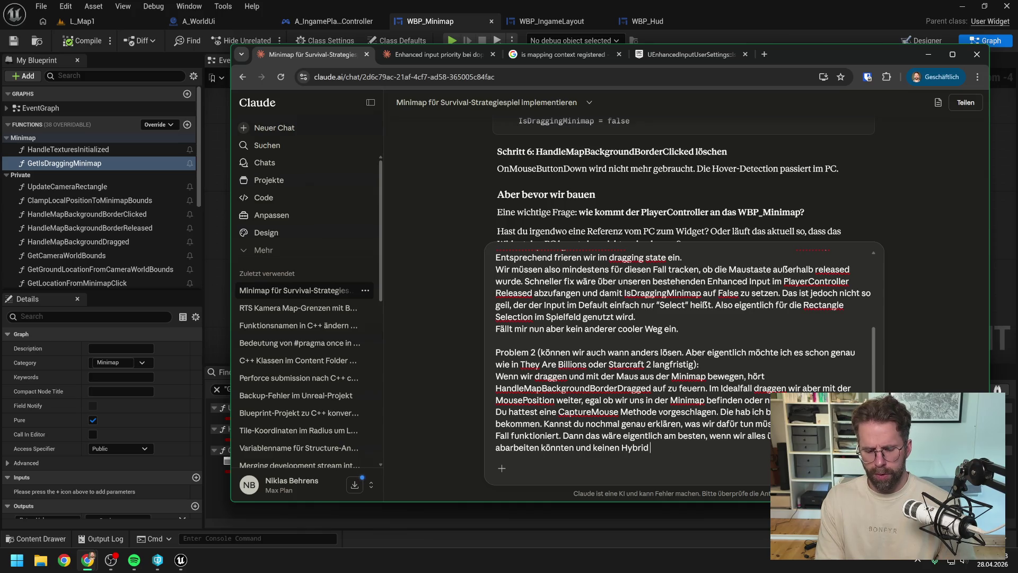
type("oder")
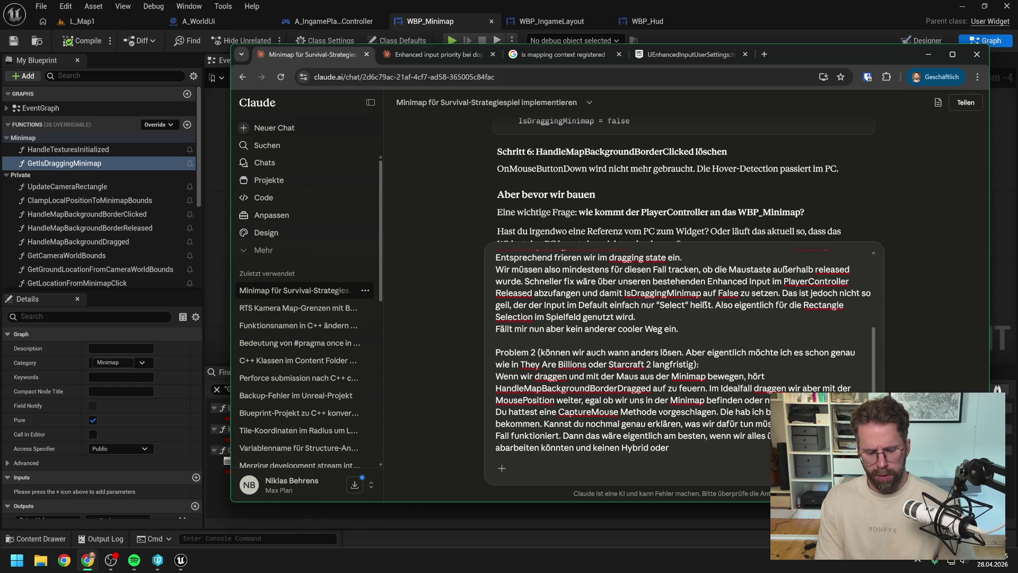
type(" Tick-Lösung bau")
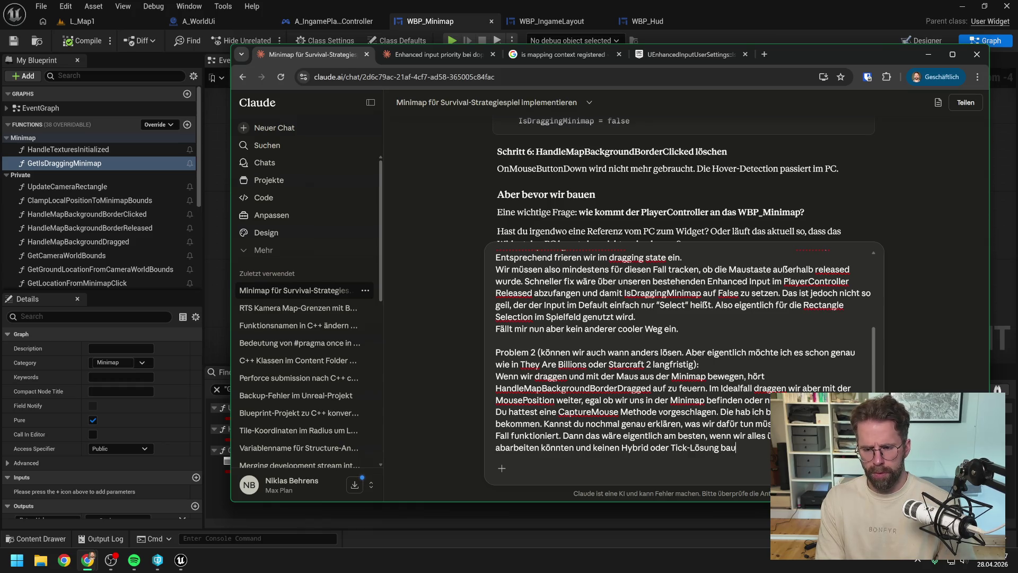
type("en müsse")
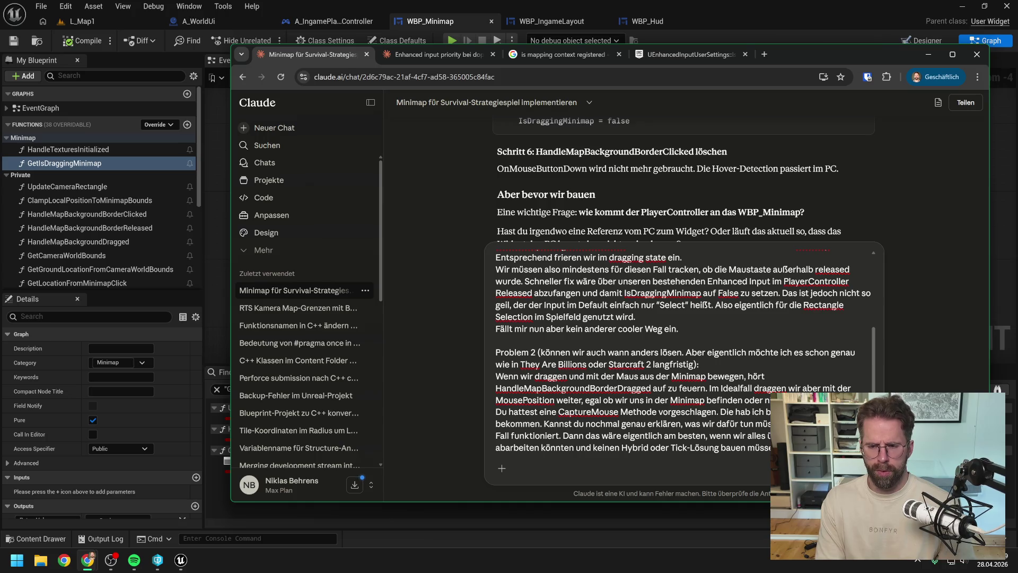
key("Return")
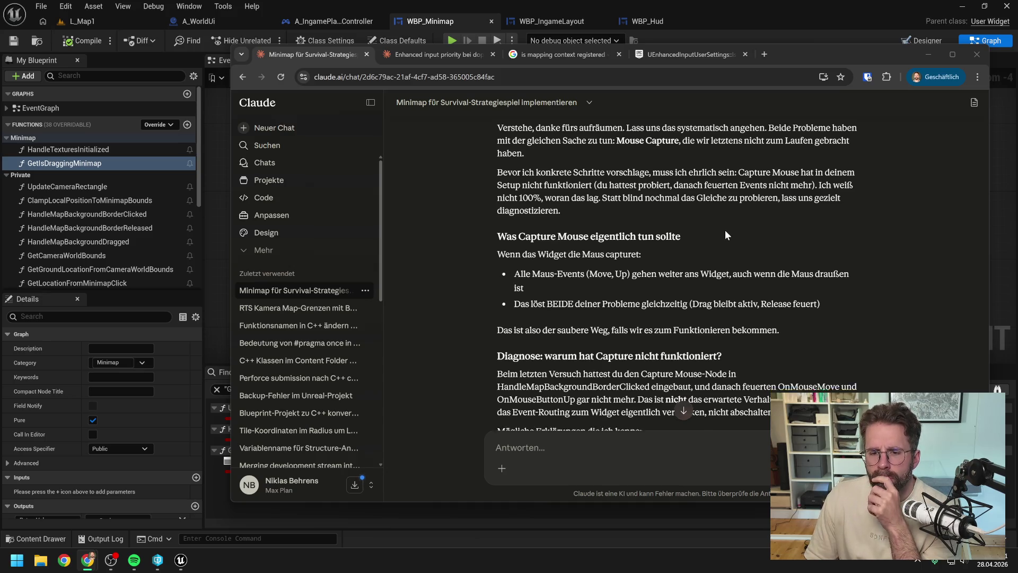
Scroll through Claude's reply to read the Capture-Diagnose steps and minimal test code.
scroll(716, 234, "down", 1)
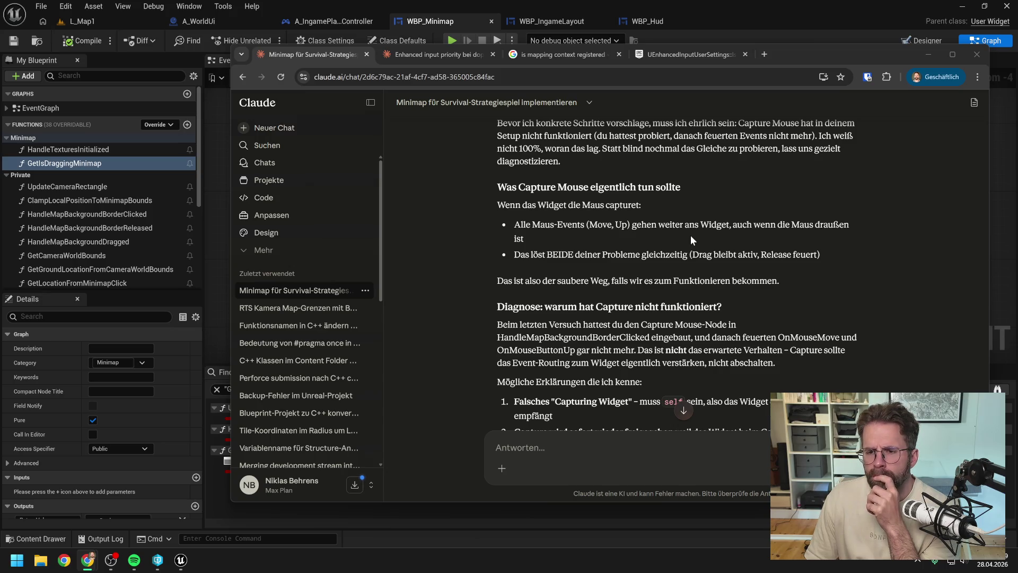
scroll(690, 238, "down", 1)
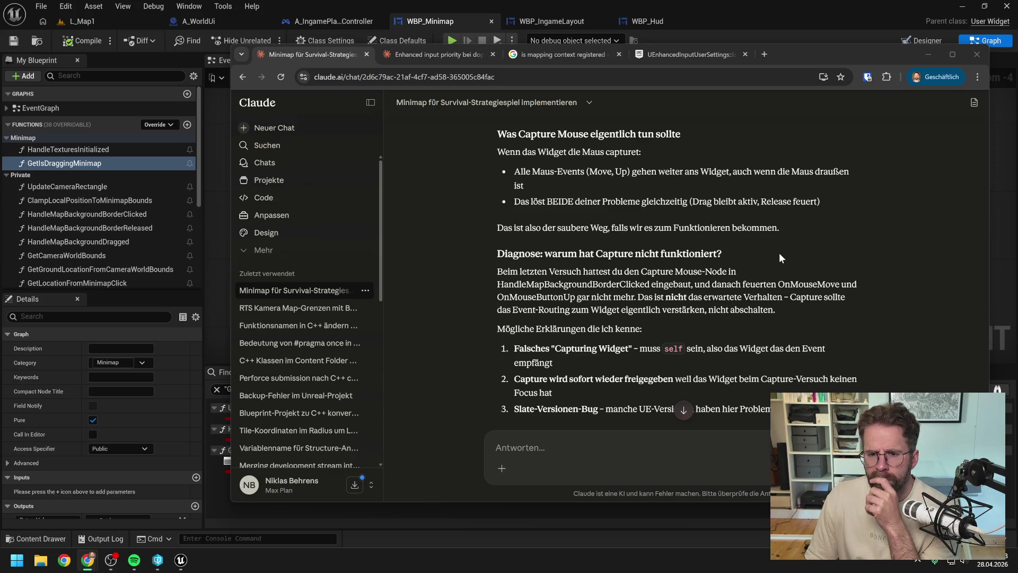
scroll(780, 254, "down", 1)
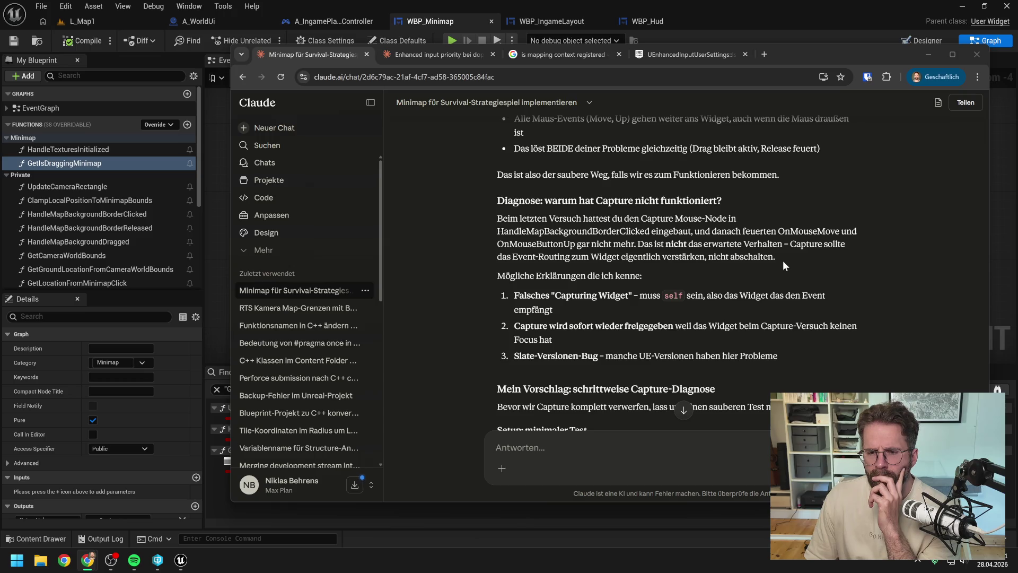
scroll(783, 260, "down", 1)
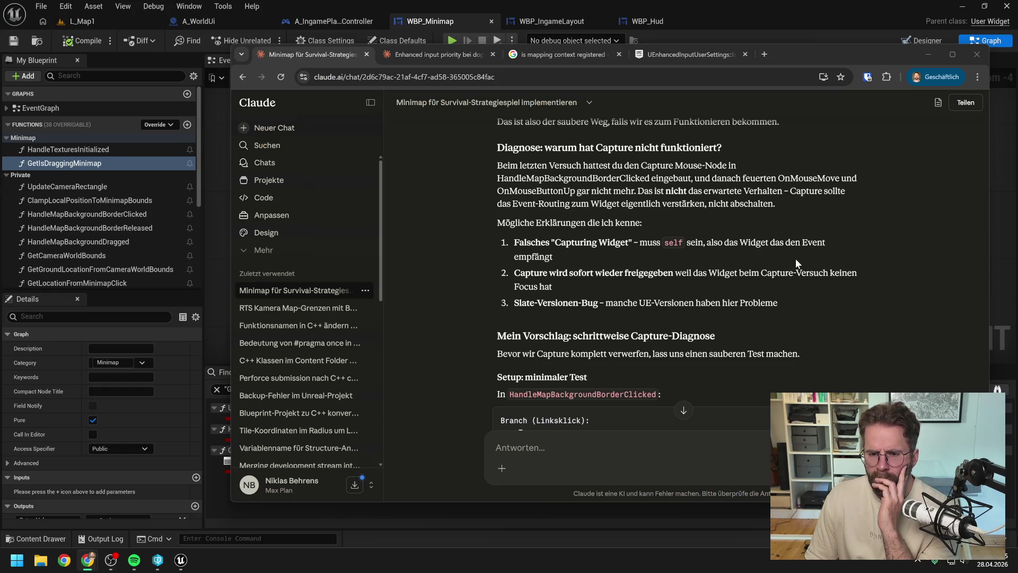
scroll(795, 259, "down", 1)
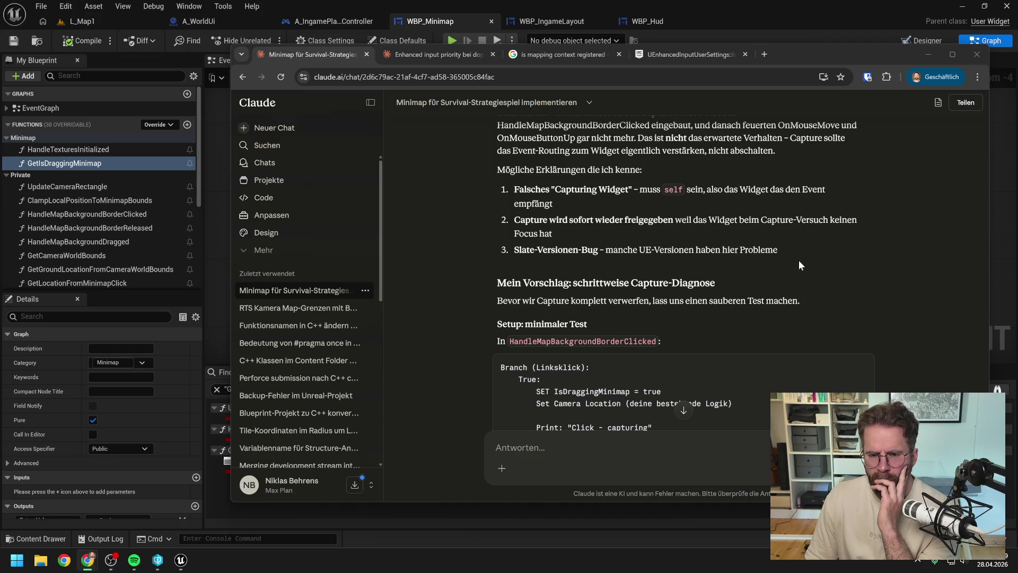
scroll(799, 260, "down", 1)
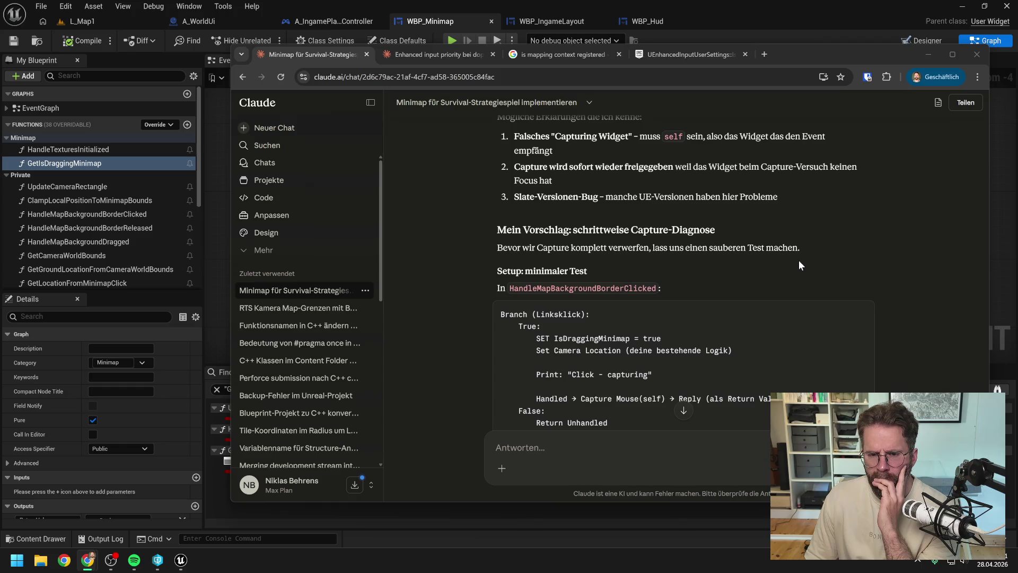
scroll(800, 262, "down", 1)
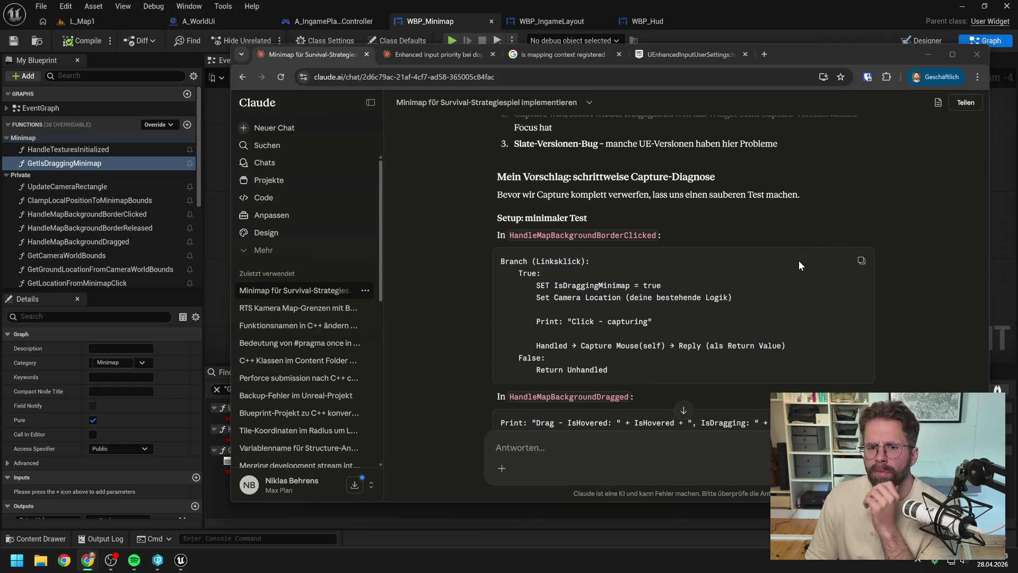
scroll(798, 260, "down", 1)
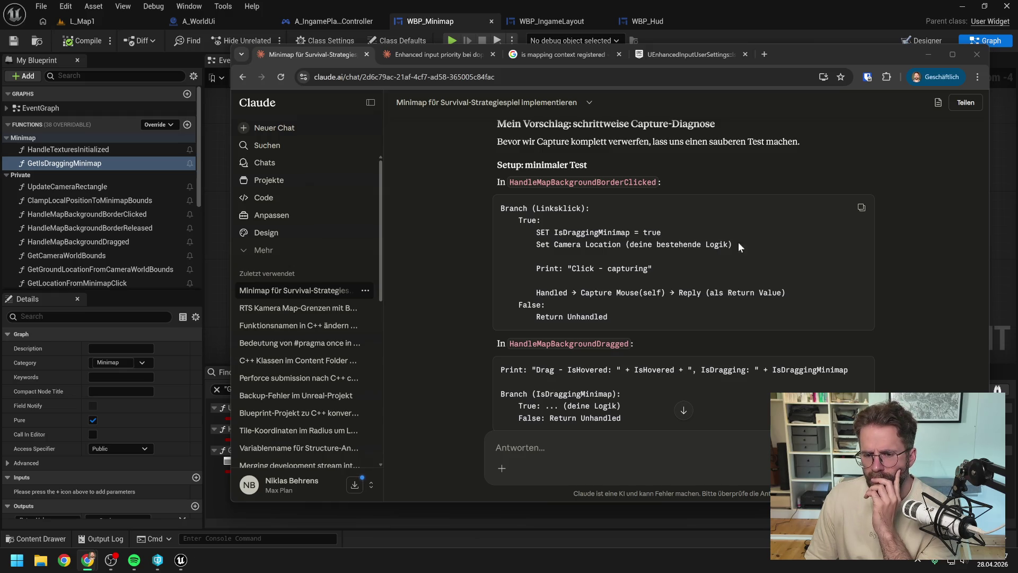
scroll(750, 282, "down", 1)
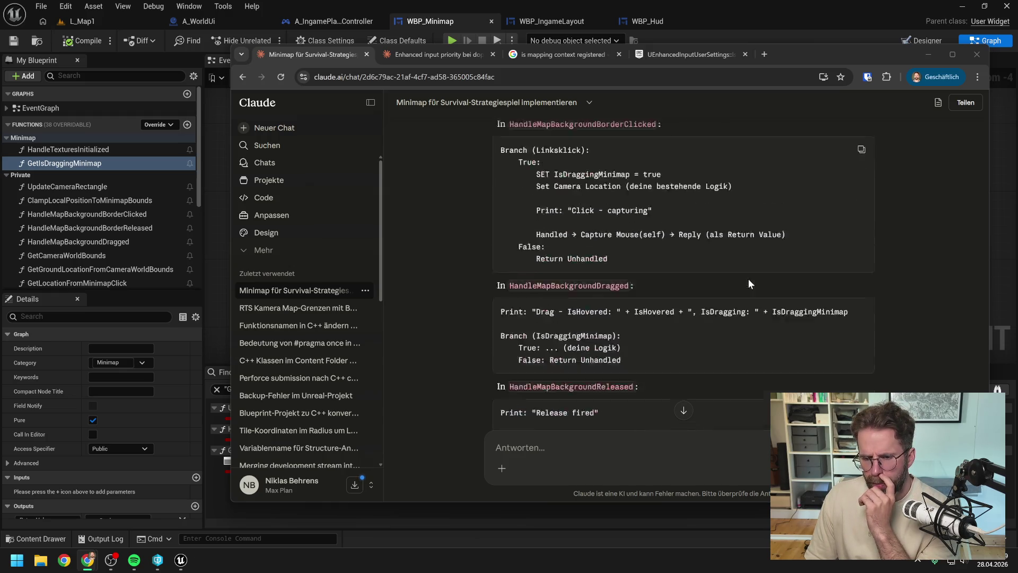
scroll(749, 284, "down", 2)
scroll(749, 284, "up", 2)
scroll(750, 256, "up", 1)
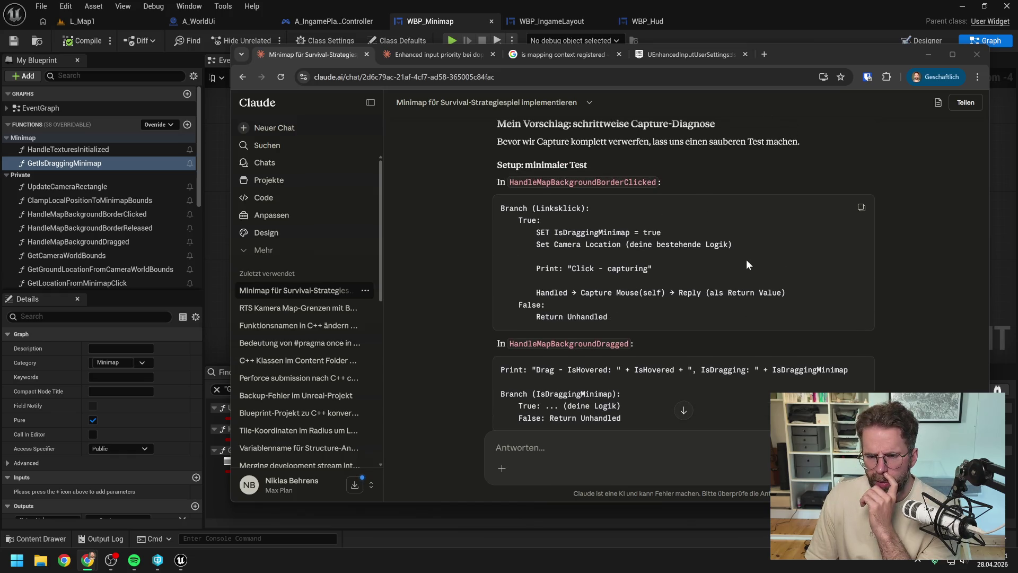